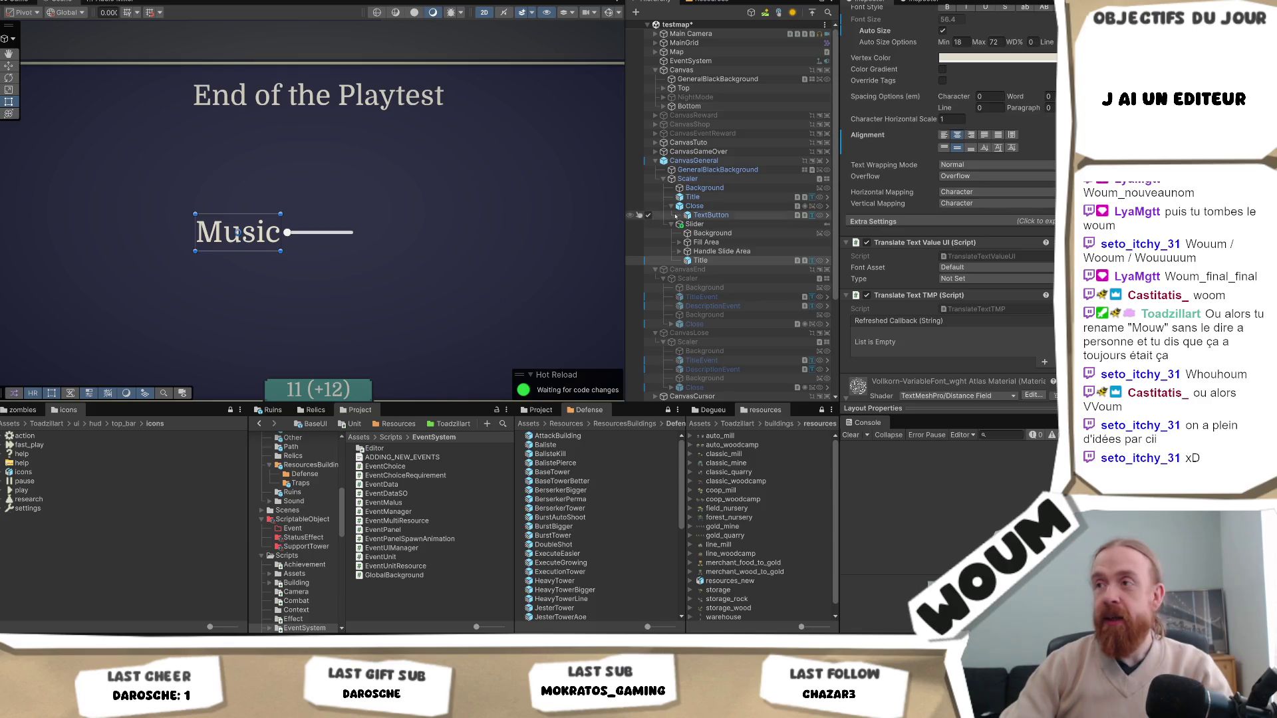
Rename the Slider's Title child object to 'Slider Text'
left_click(719, 260)
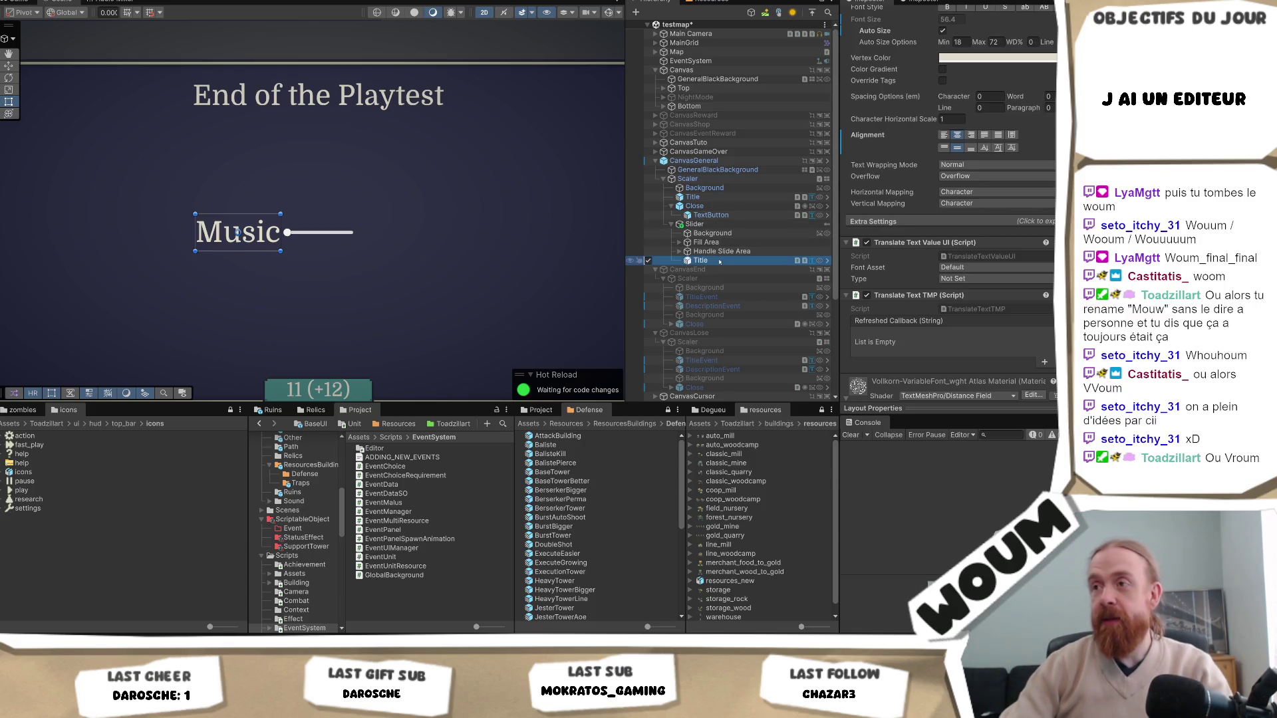
key("F2")
type("Sl")
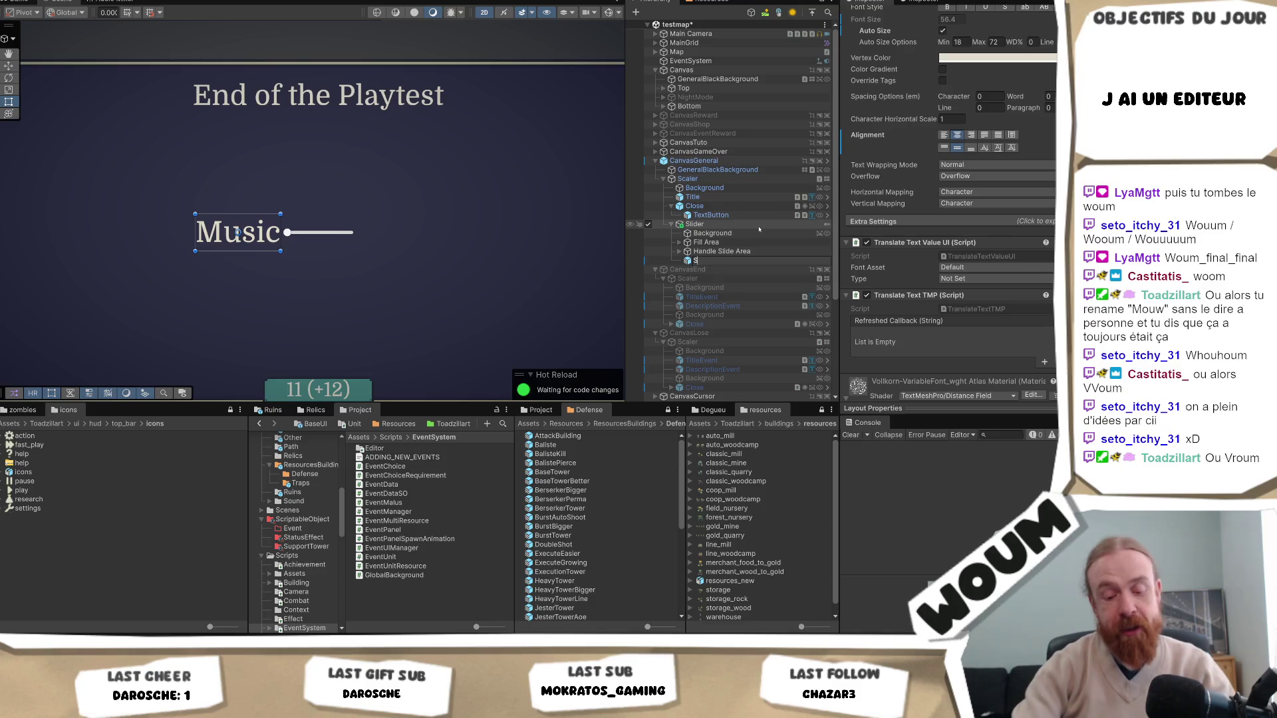
type("ider")
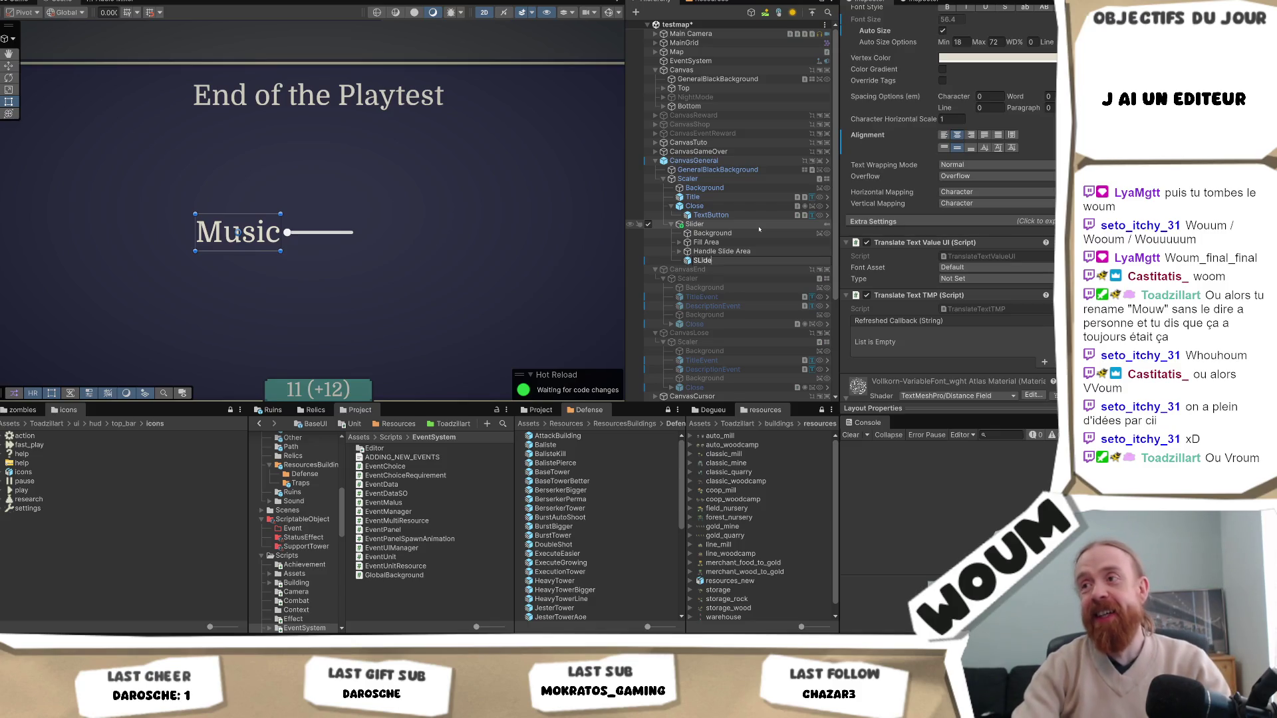
key("BackSpace")
key("BackSpace")
key("BackSpace")
type("ider")
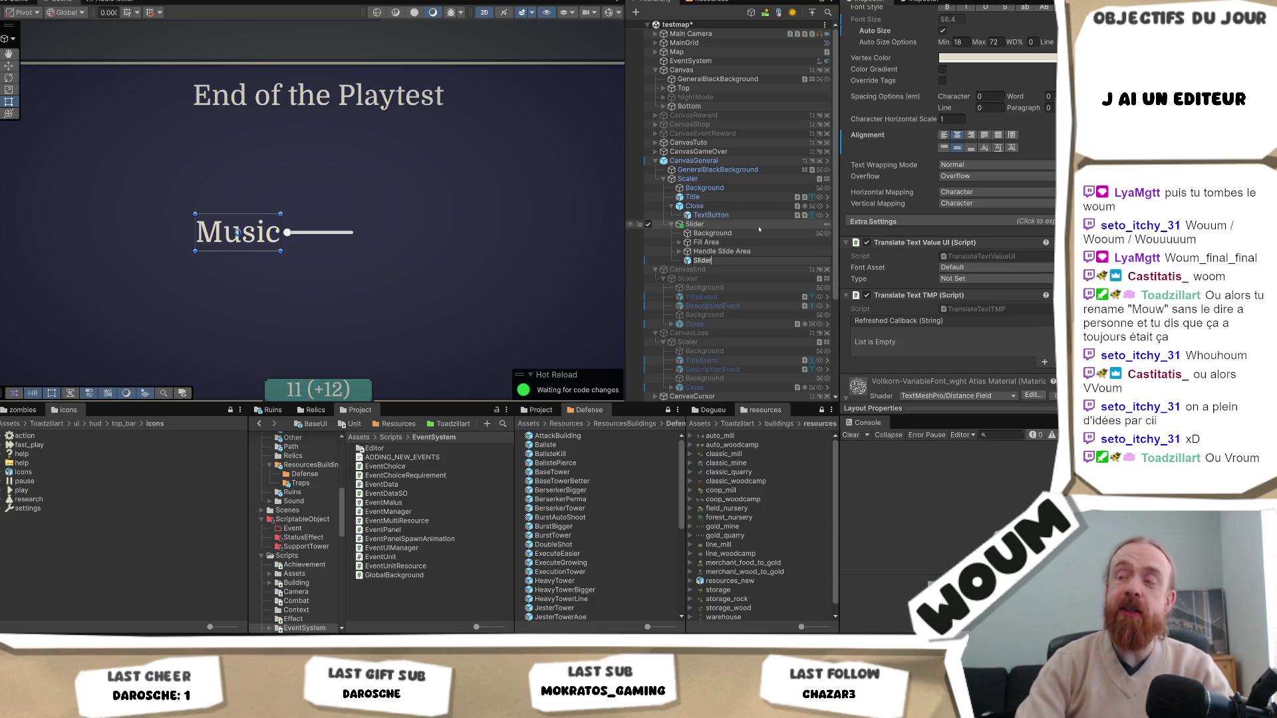
type(" Text")
key("Return")
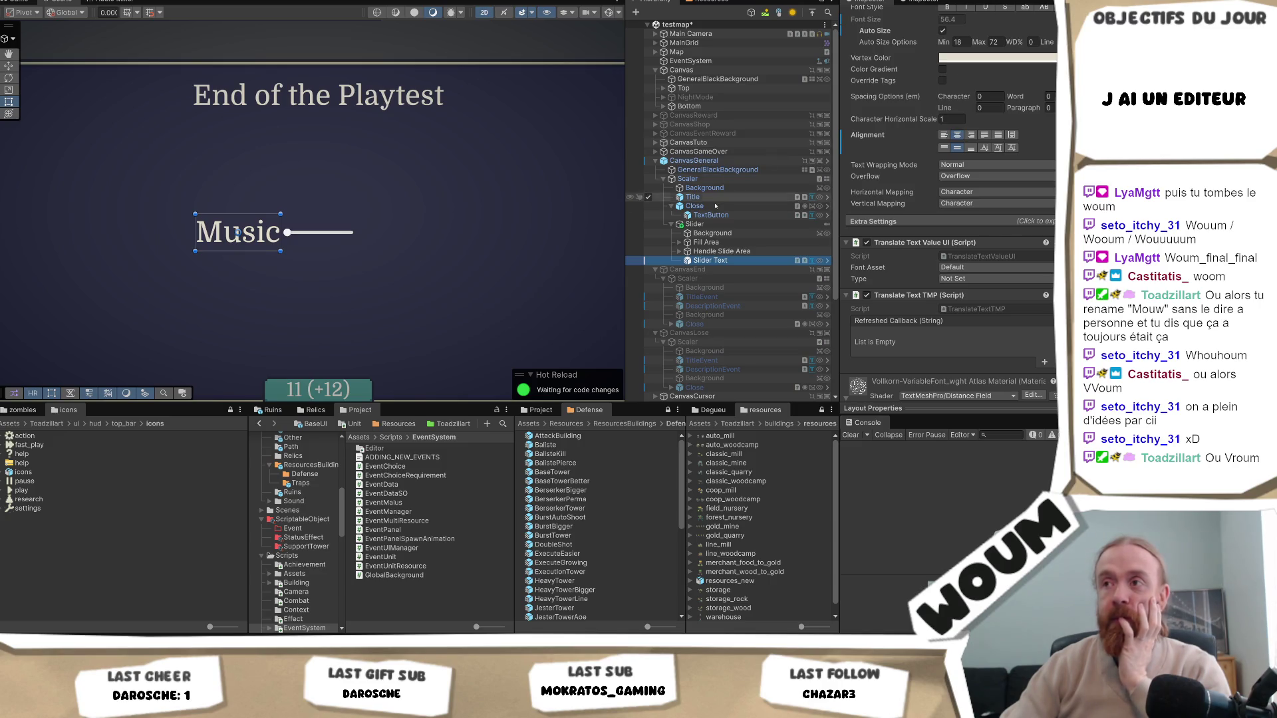
Select the Slider object in the Hierarchy to show its Slider component settings in the Inspector
left_click(705, 224)
left_click(722, 261)
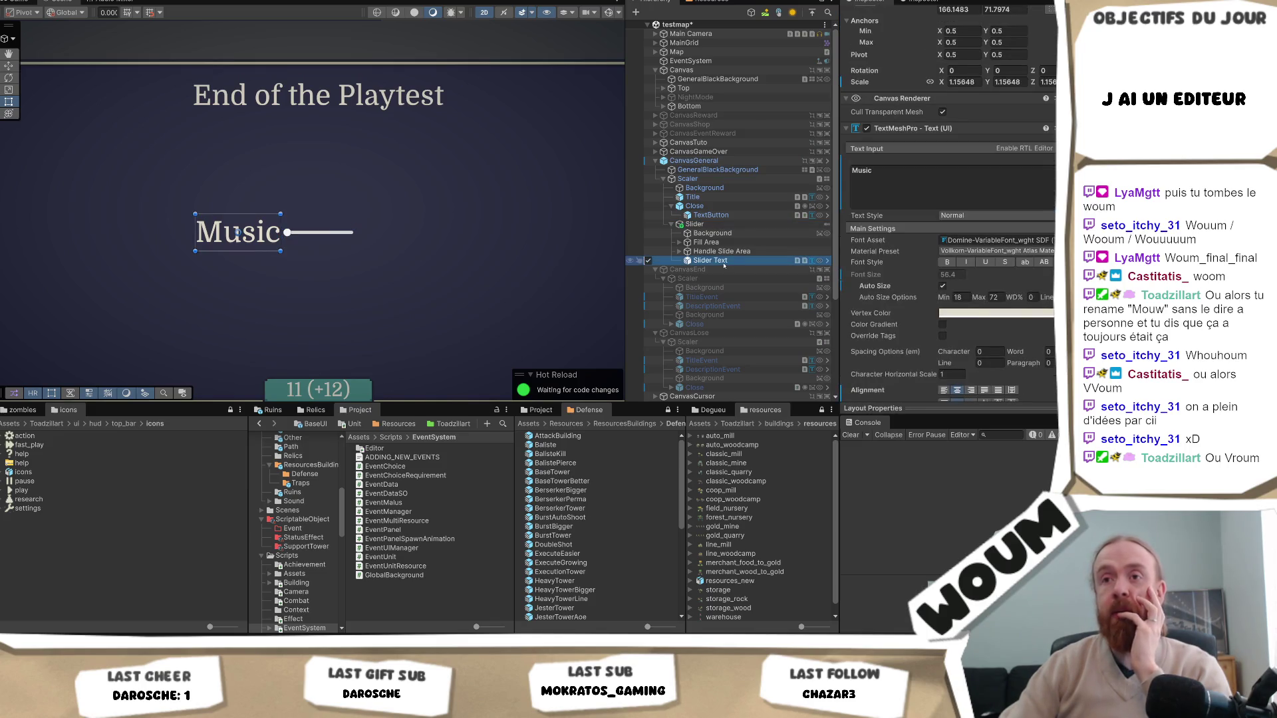
left_click(699, 225)
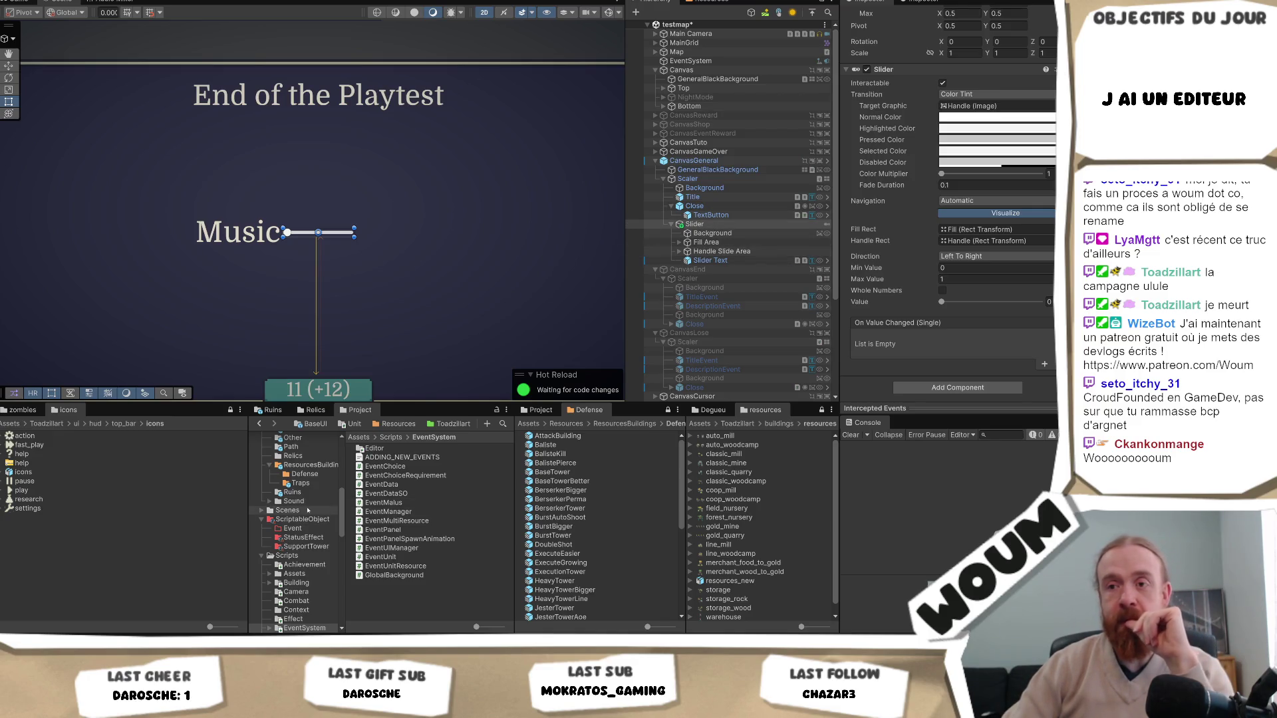
scroll(308, 510, "up", 5)
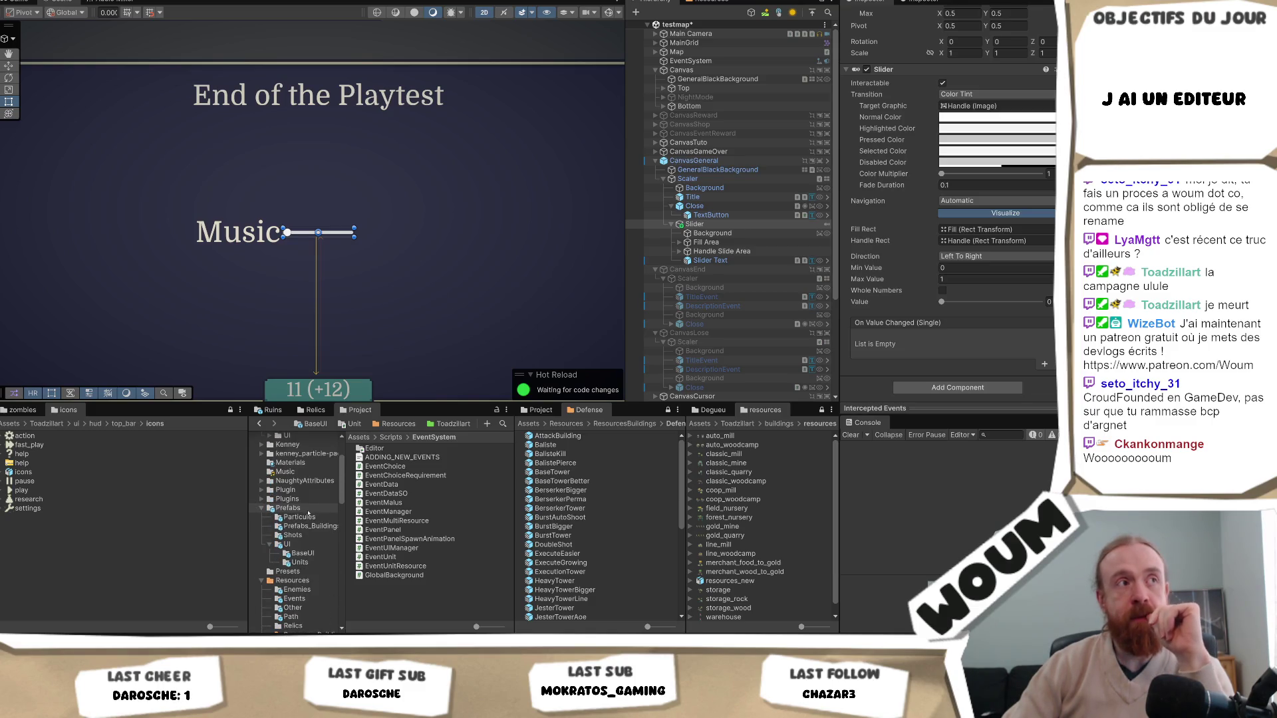
scroll(308, 513, "down", 1)
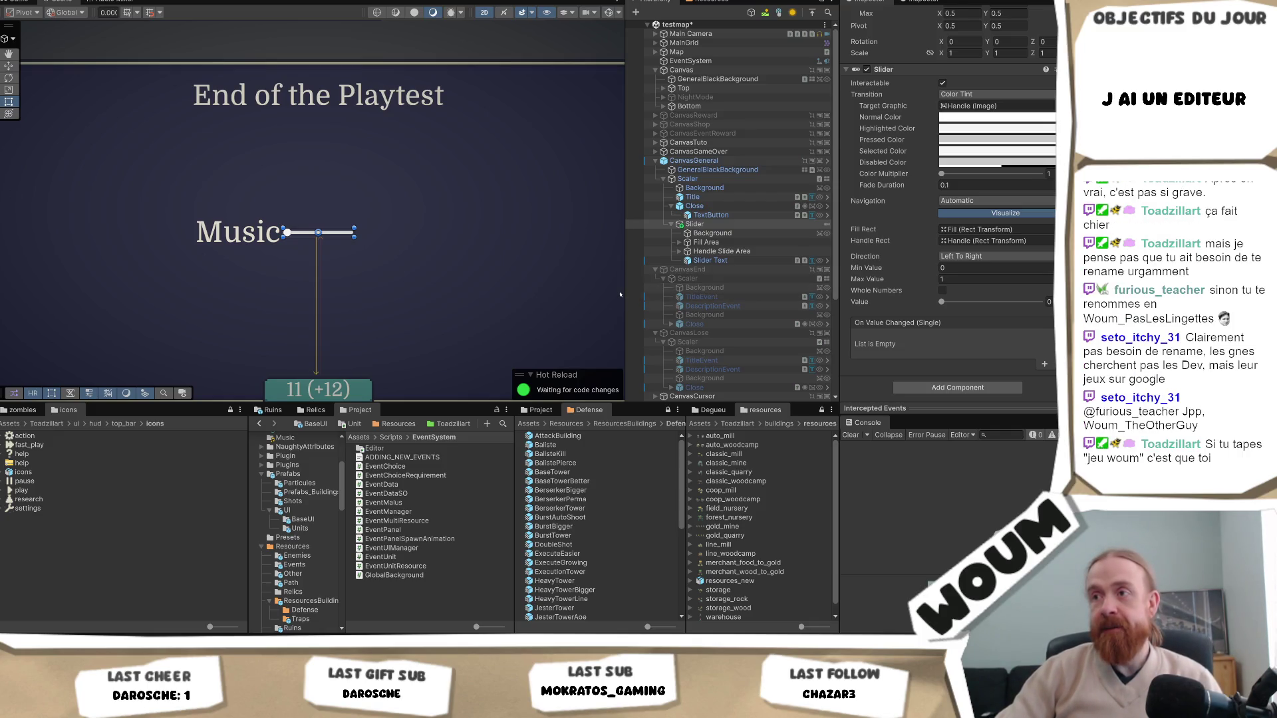
mouse_move(625, 290)
left_mouse_down()
mouse_move(798, 388)
mouse_move(693, 346)
left_mouse_up()
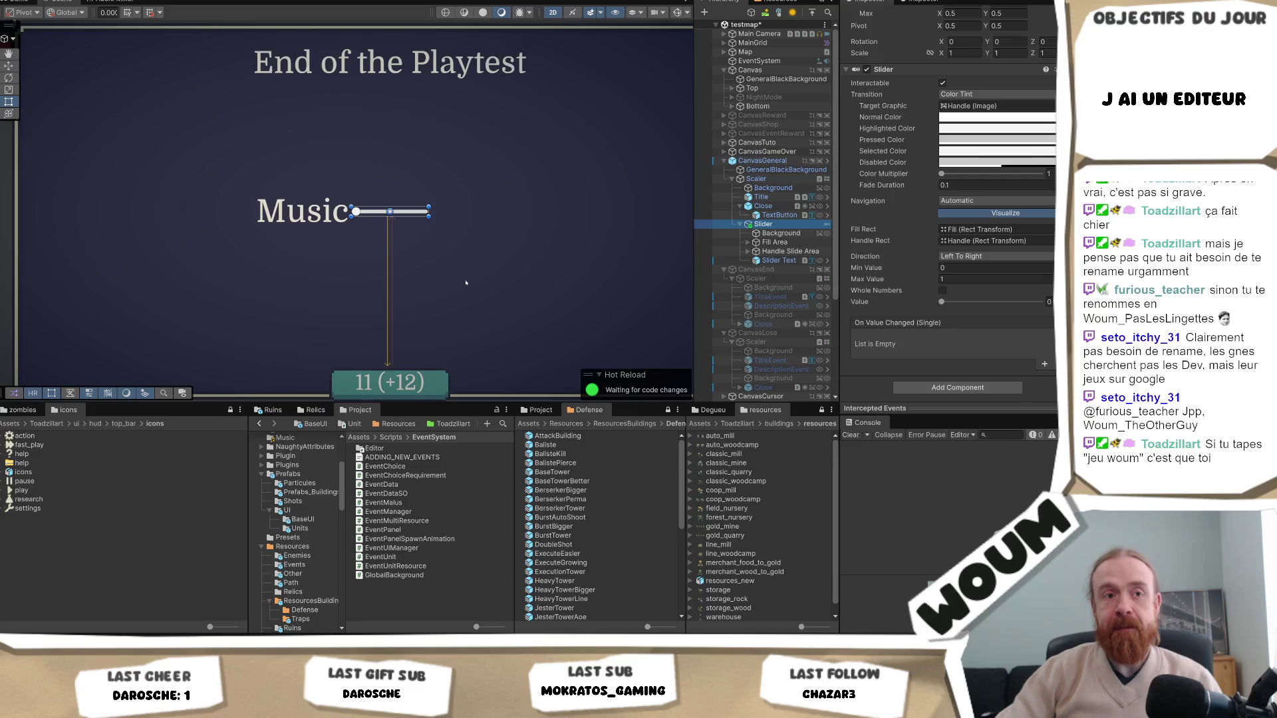
Zoom the Scene to frame the End of the Playtest panel with its Music slider, then select Slider
scroll(465, 283, "down", 4)
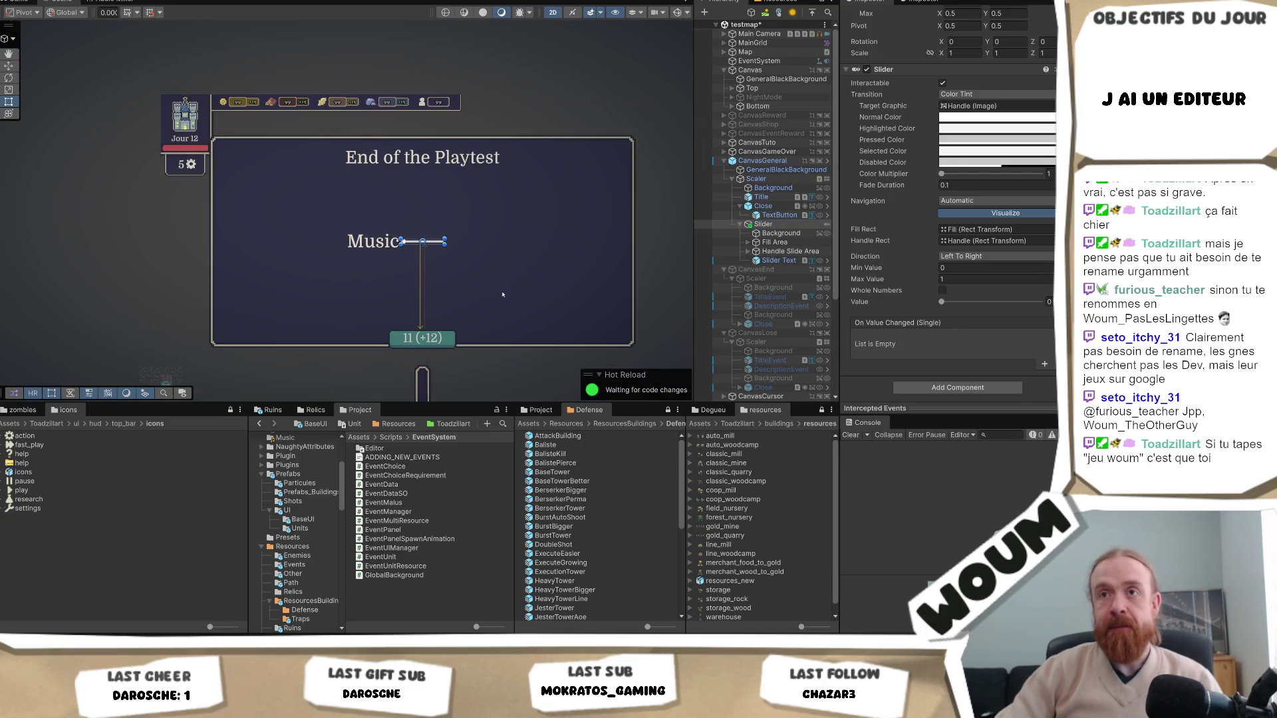
scroll(467, 280, "up", 1)
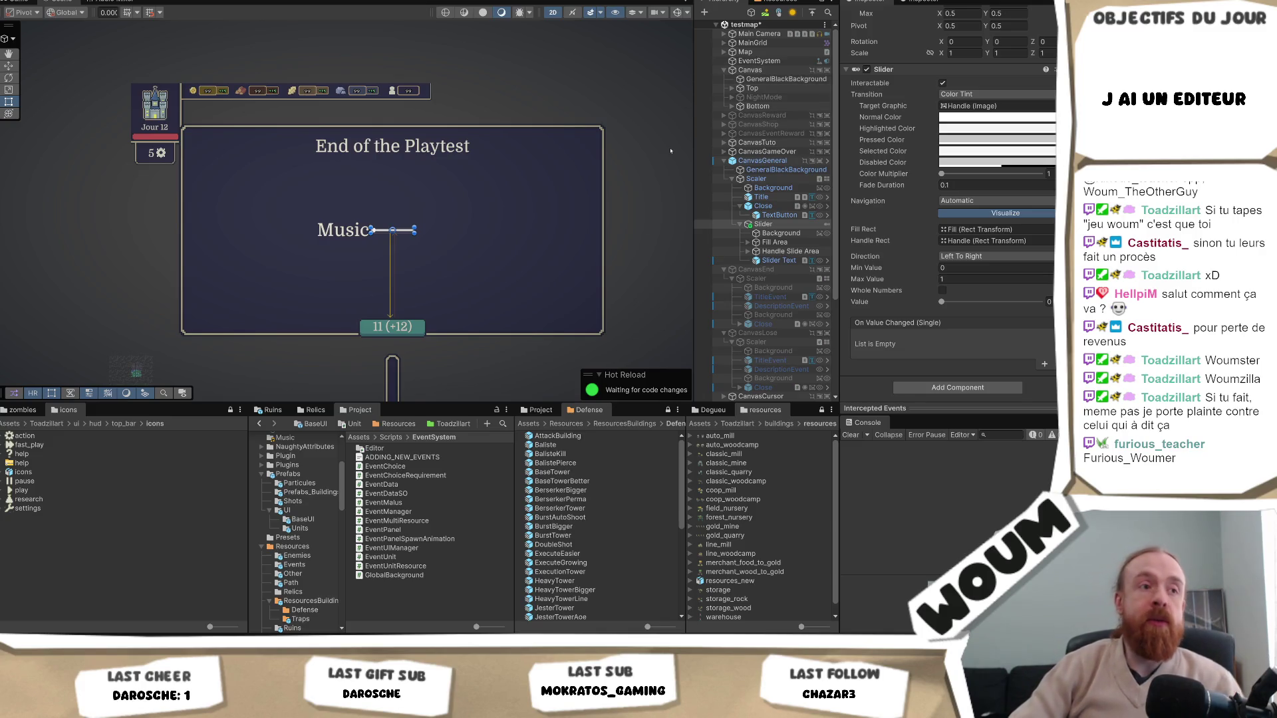
left_click(697, 178)
mouse_move(694, 178)
left_mouse_down()
mouse_move(599, 179)
mouse_move(710, 188)
mouse_move(658, 199)
mouse_move(699, 208)
mouse_move(673, 216)
left_mouse_up()
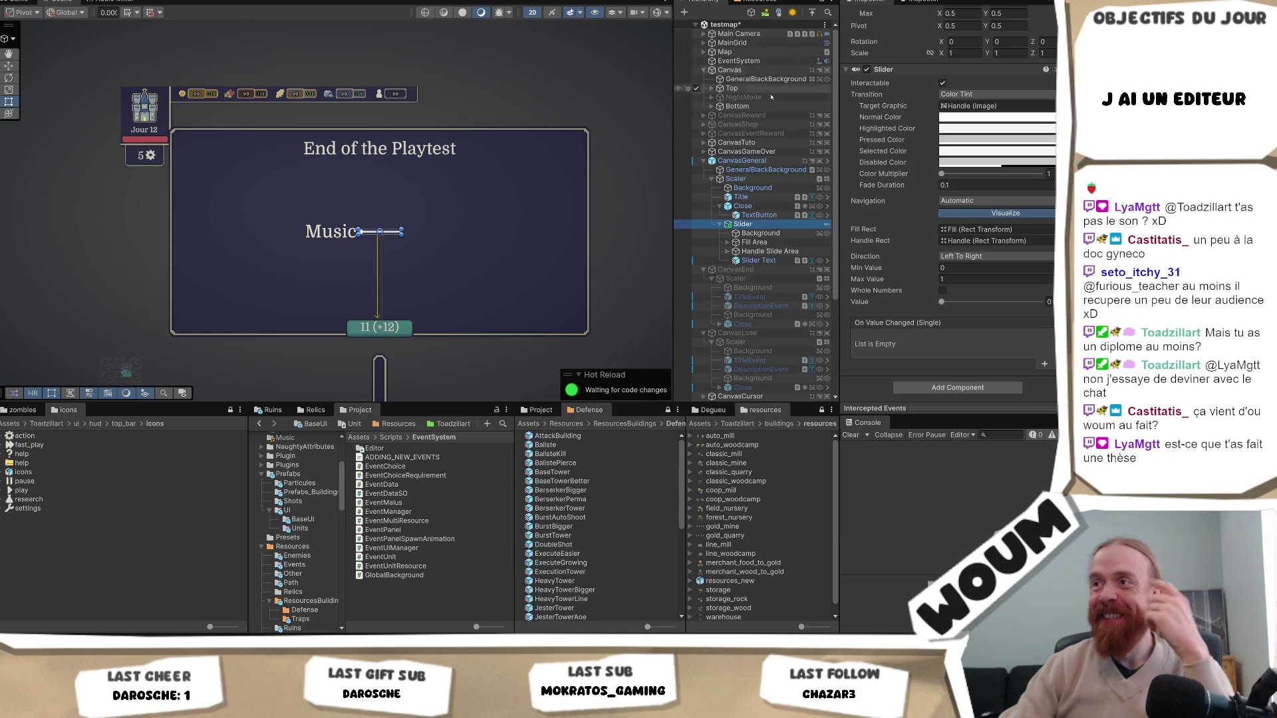
left_click(758, 160)
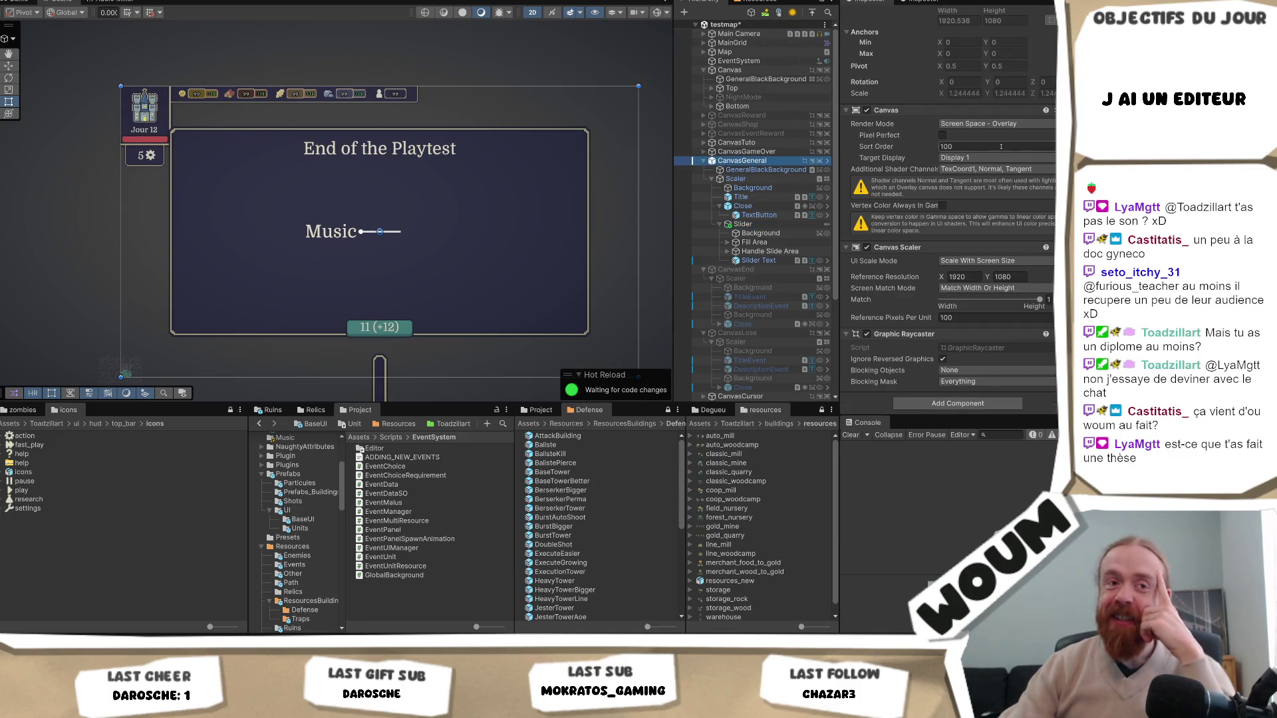
Ping the CanvasGeneral prefab asset in Prefabs/UI/BaseUI and show its settings
scroll(1001, 146, "up", 5)
left_click(991, 59)
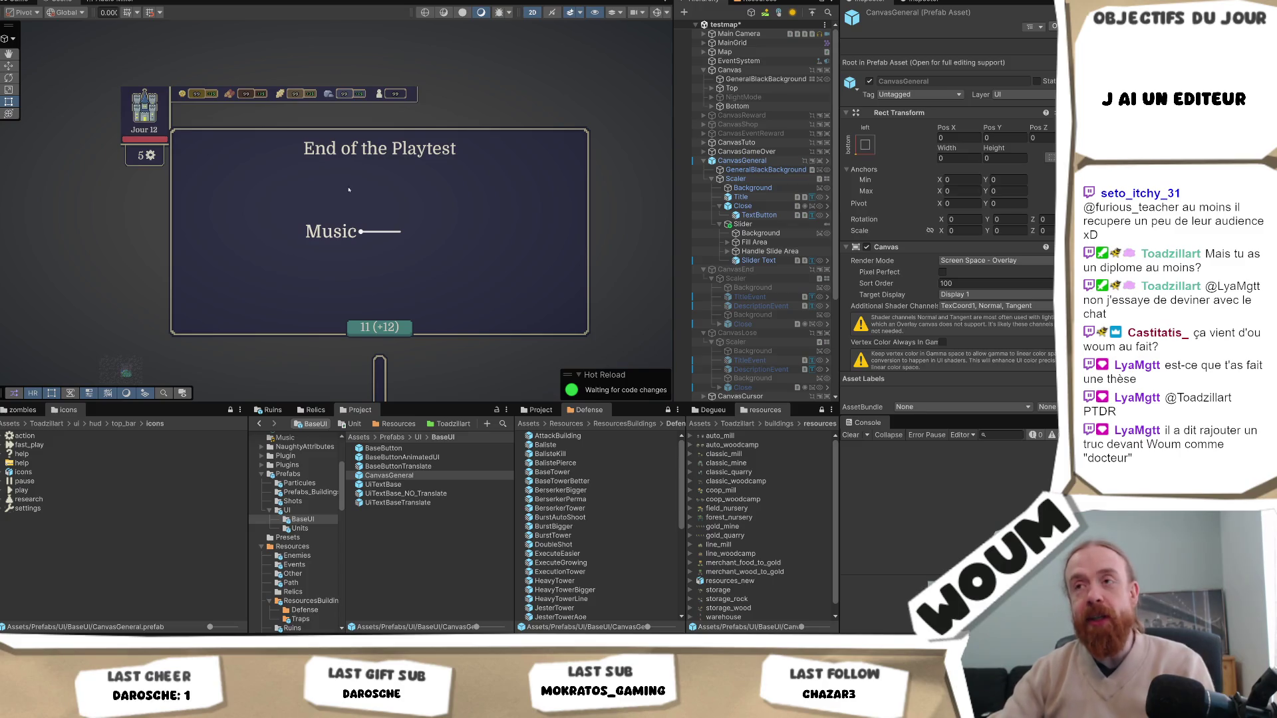
Check CanvasGeneral's BaseUI prefab, the Music label's text and the slider settings, then reselect CanvasGeneral
left_click(767, 161)
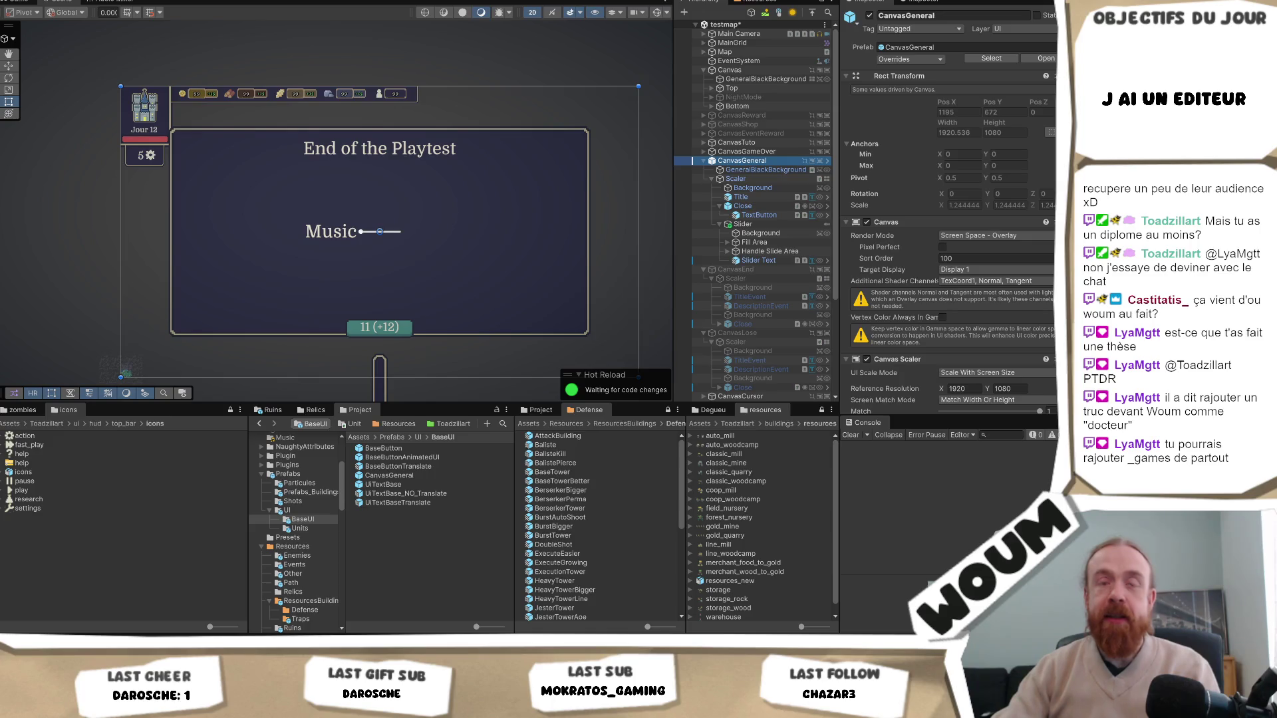
left_click(984, 60)
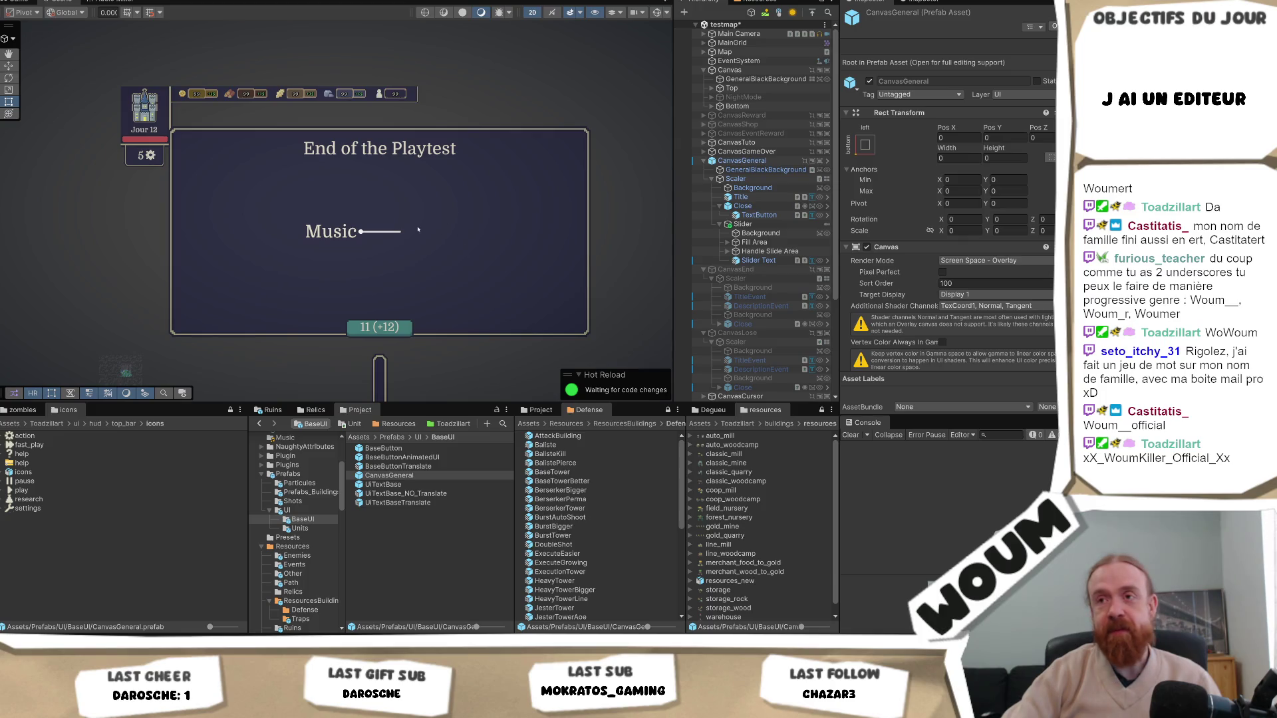
left_click(758, 260)
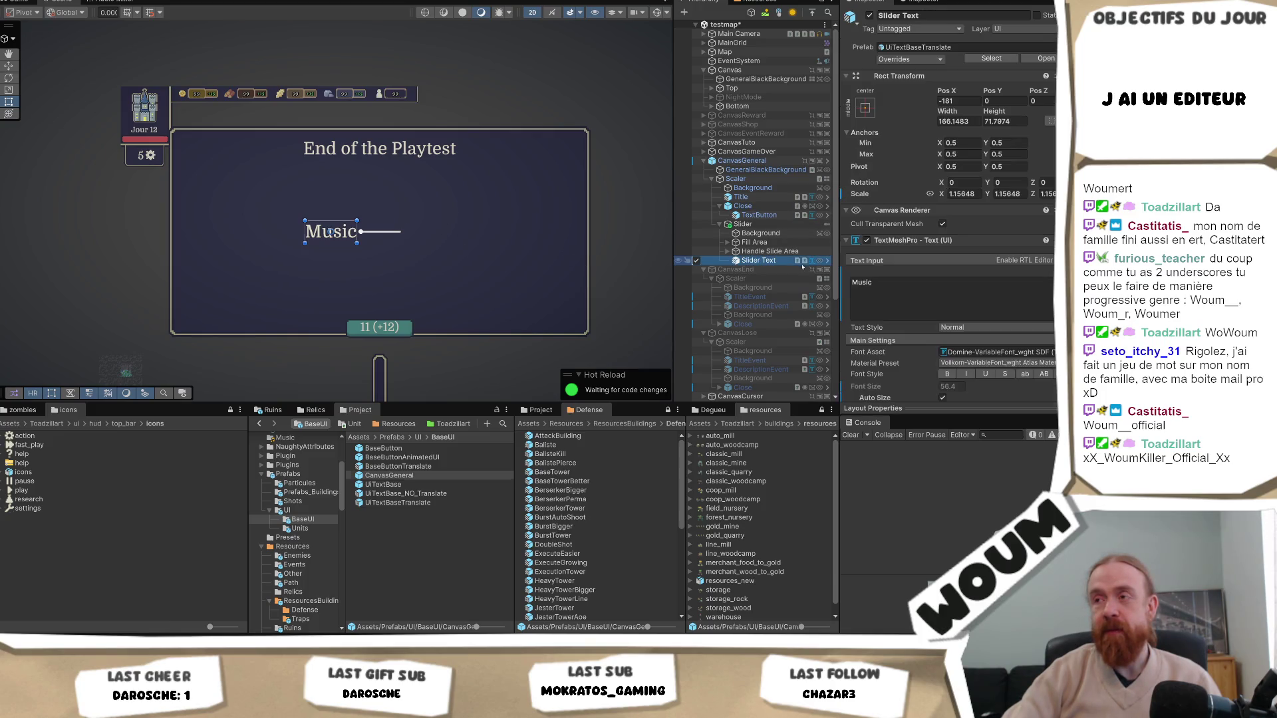
left_click(743, 225)
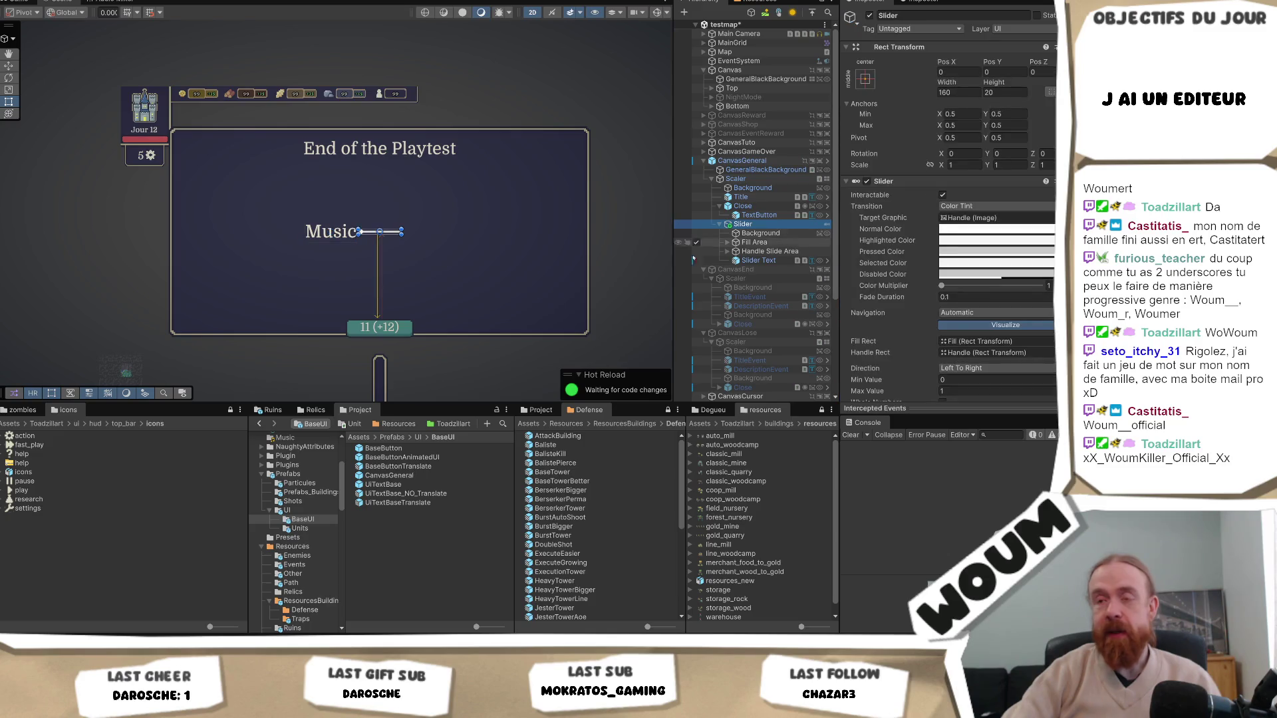
left_click(742, 160)
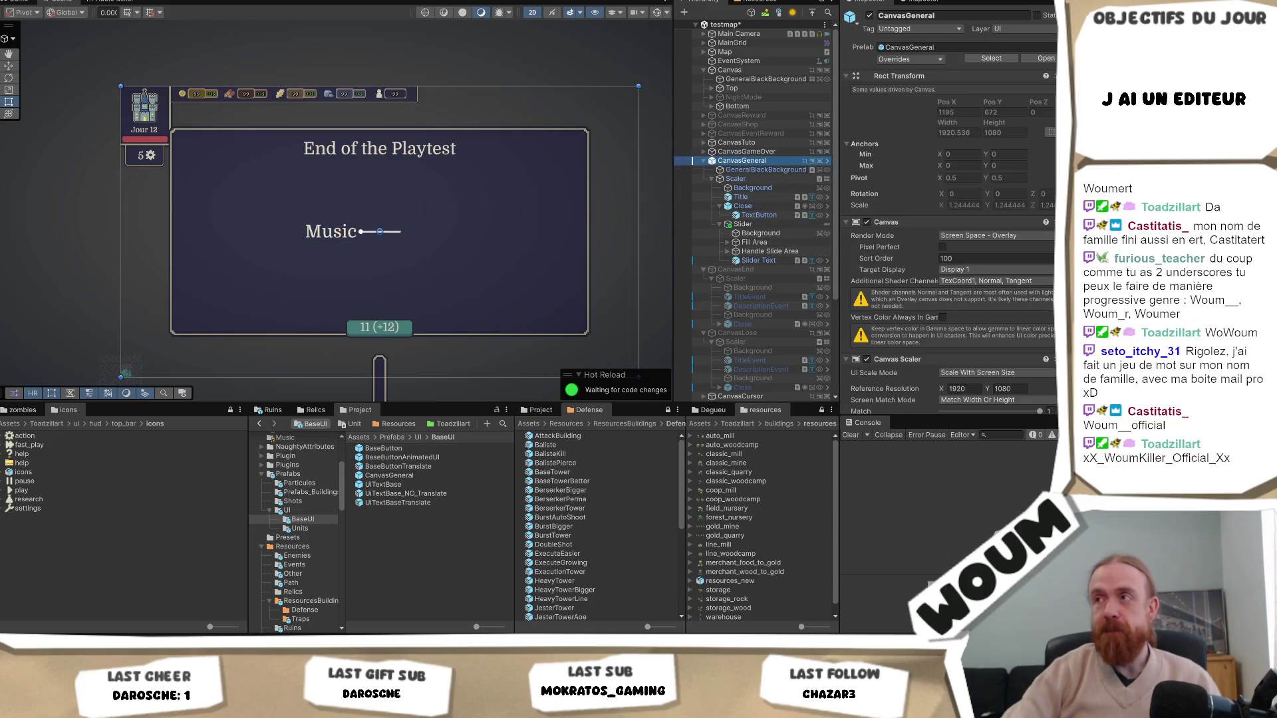
Drag the Slider from CanvasGeneral into the BaseUI folder to create a Slider prefab
left_click(991, 58)
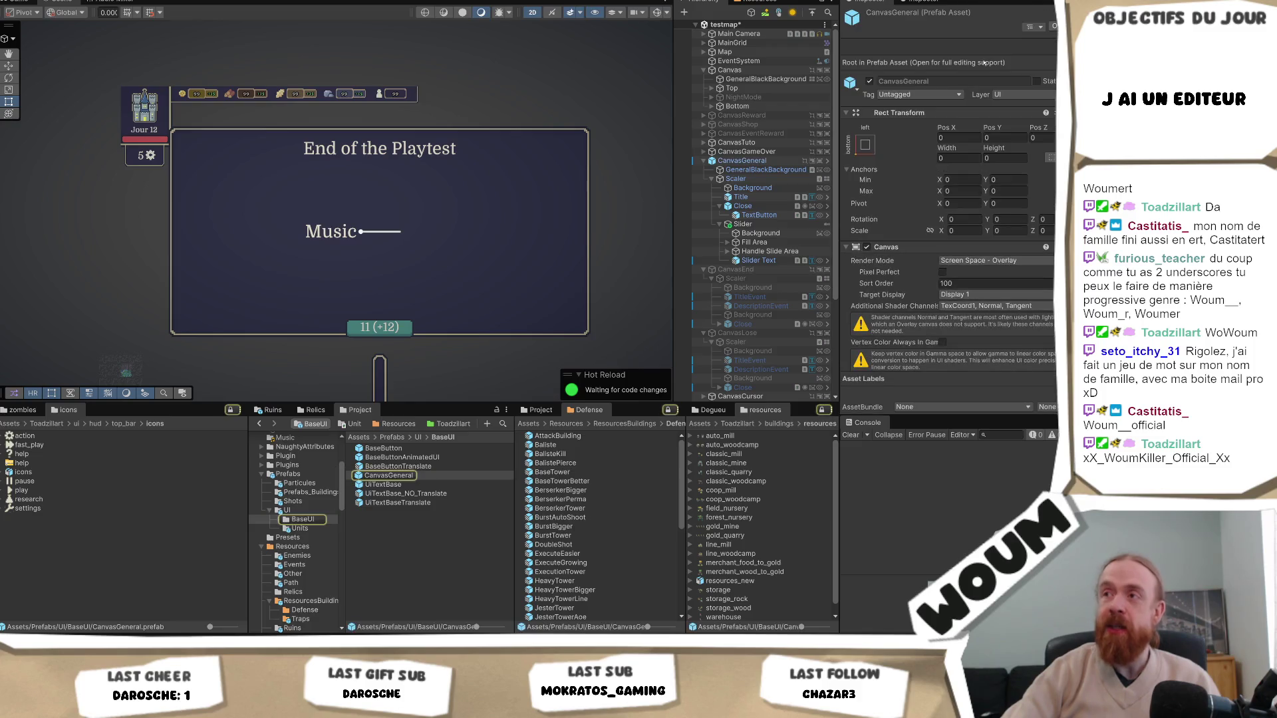
left_click(743, 224)
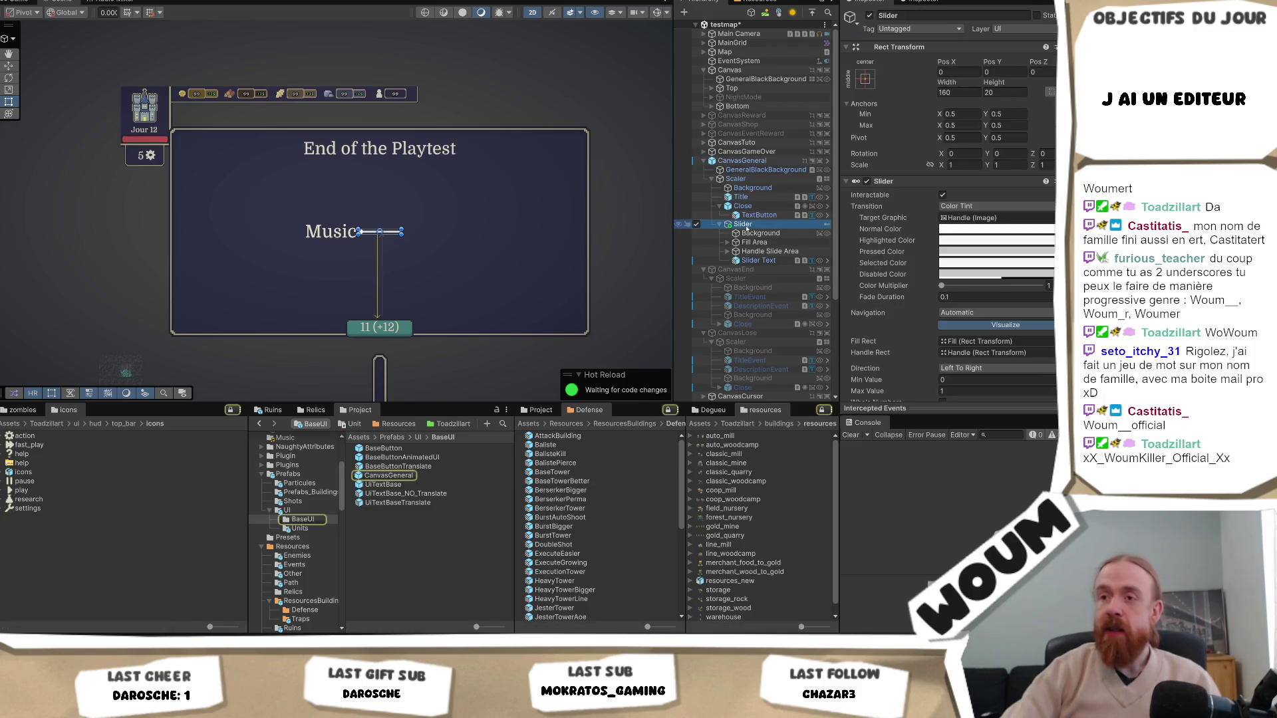
mouse_move(742, 224)
left_mouse_down()
mouse_move(586, 346)
mouse_move(372, 476)
mouse_move(409, 544)
left_mouse_up()
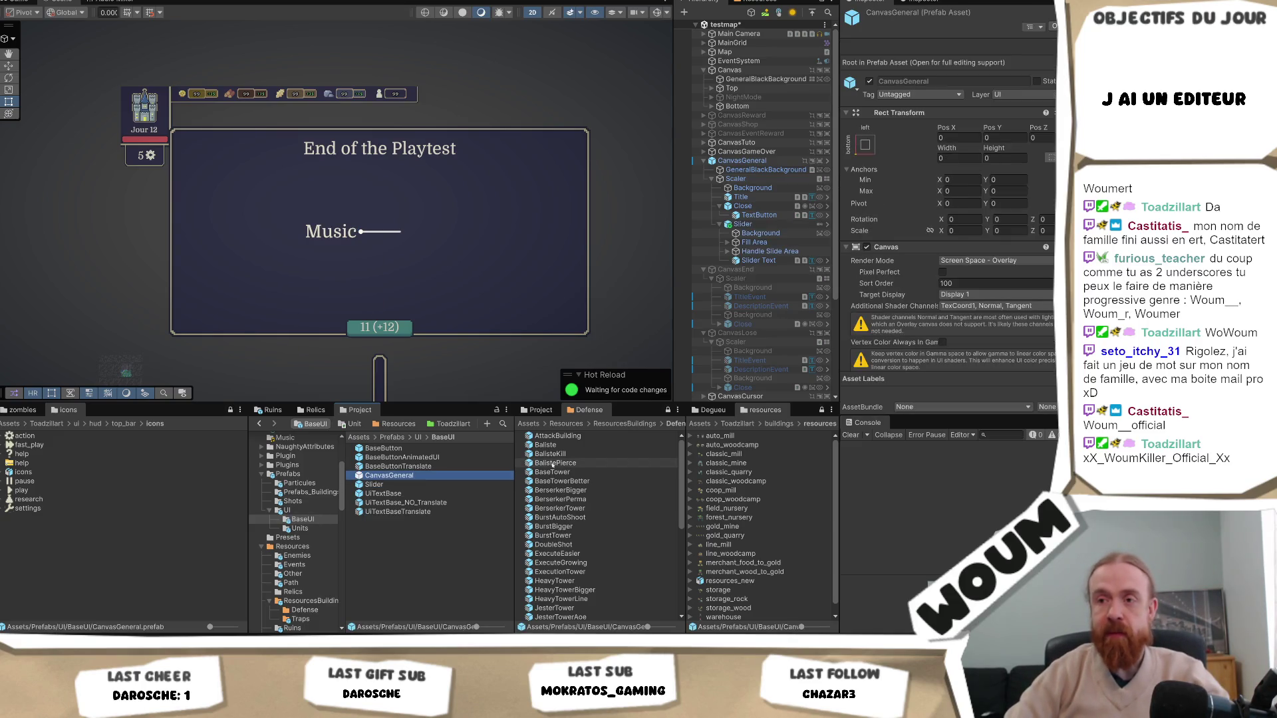
Rename the CanvasGeneral prefab to CanvasBase
key("F2")
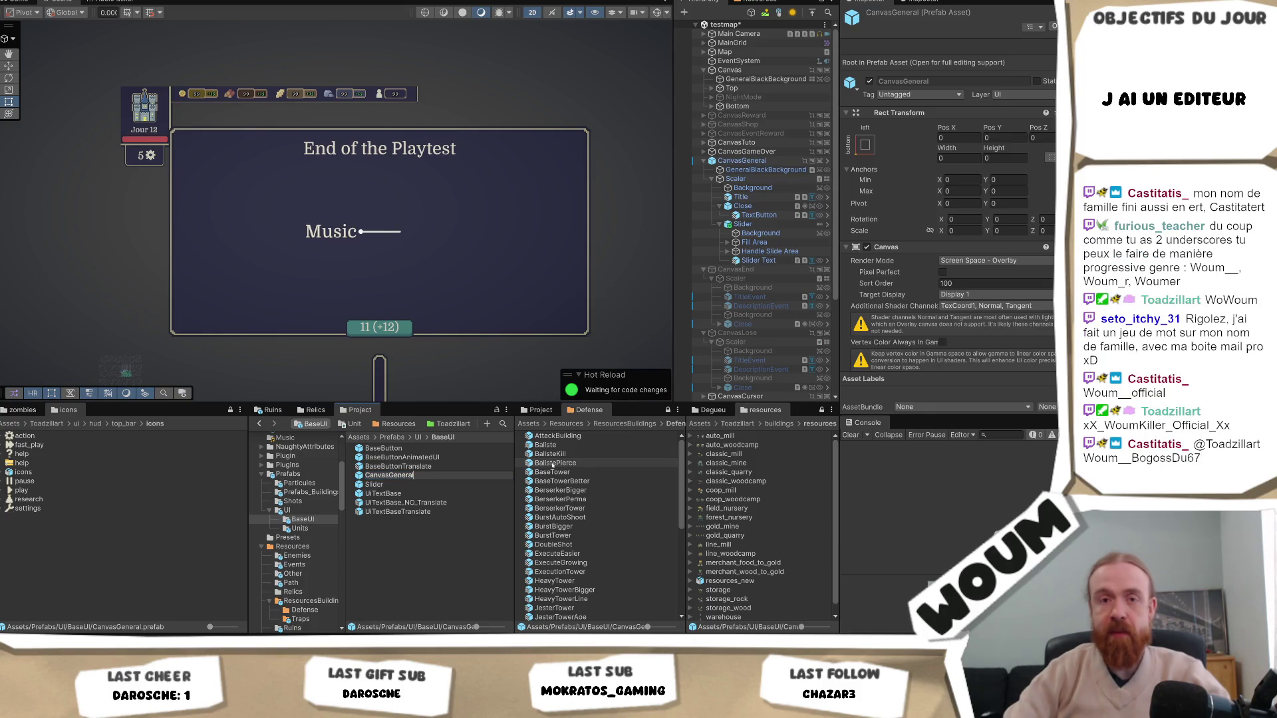
key("BackSpace")
key("BackSpace")
key("BackSpace")
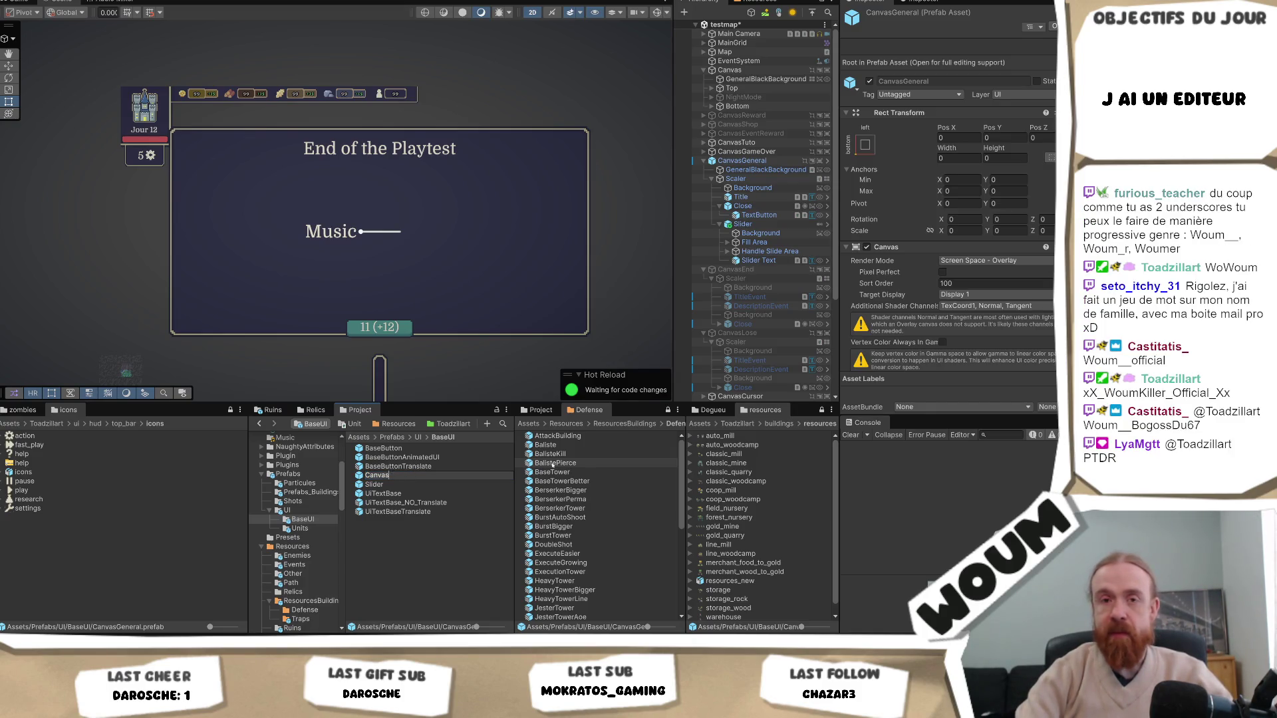
type("Base")
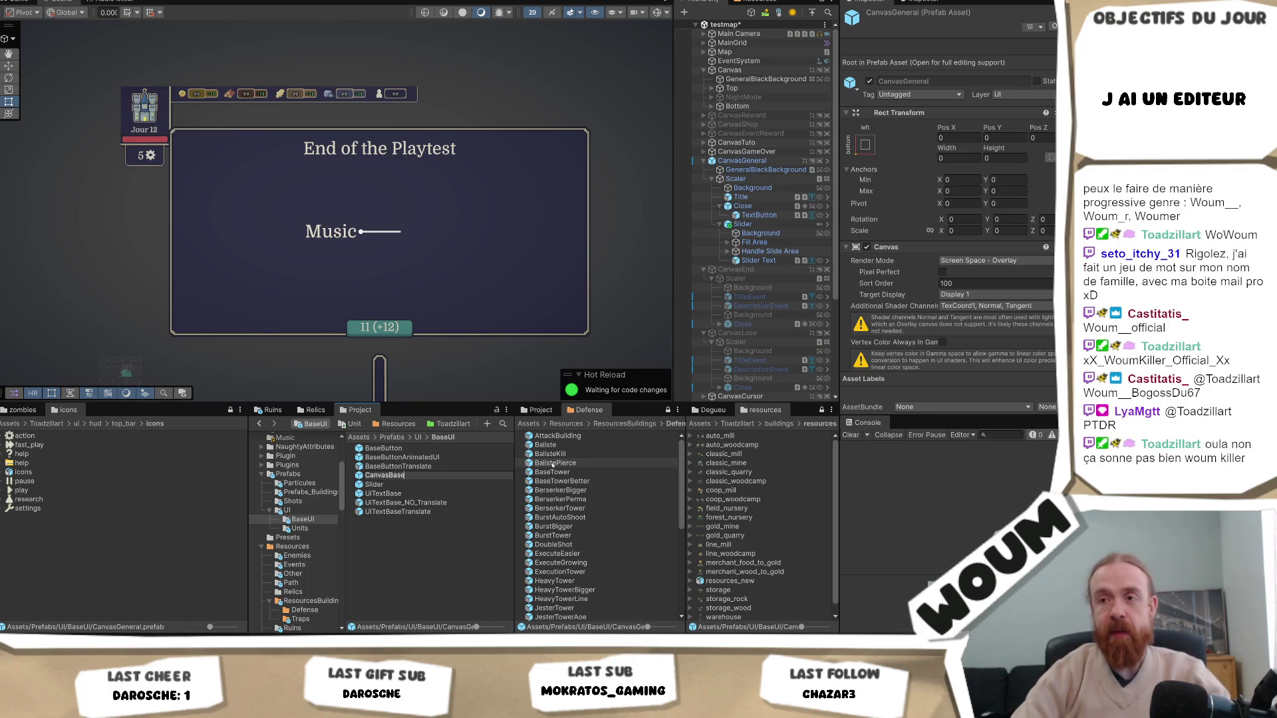
key("Return")
Rename the Slider prefab to SliderBase
key("Down")
key("F2")
type("Base")
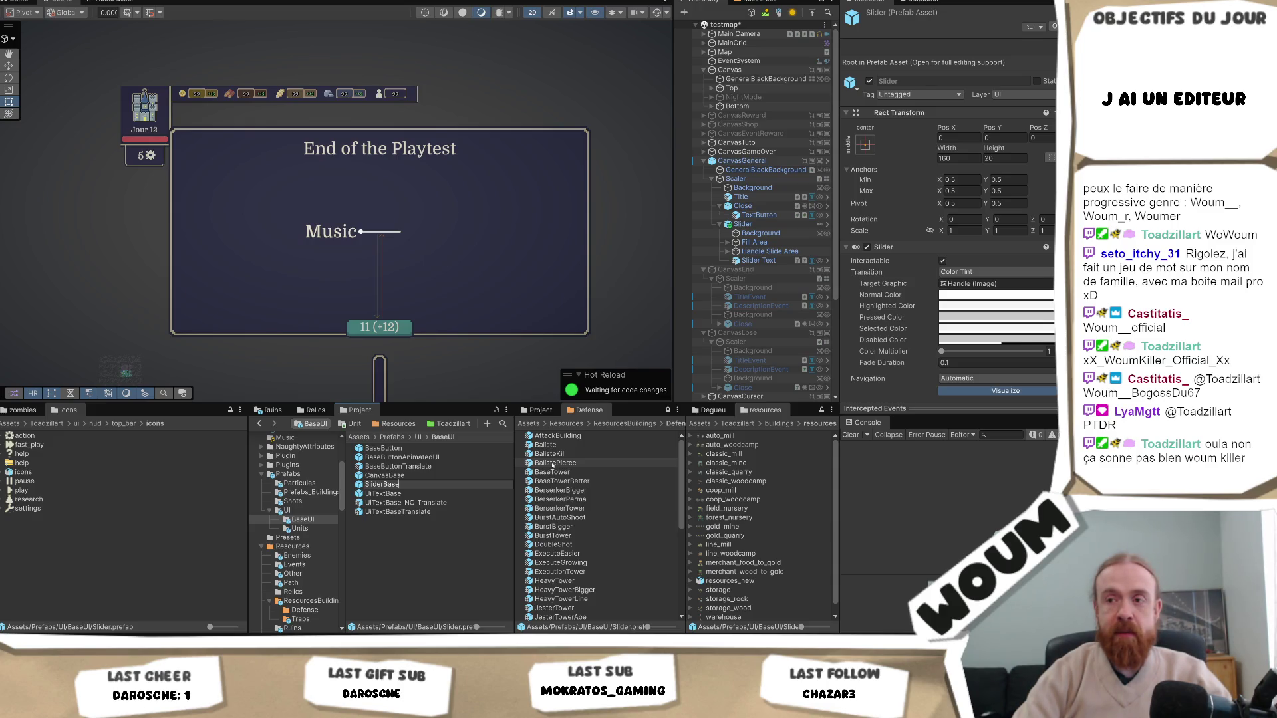
key("Return")
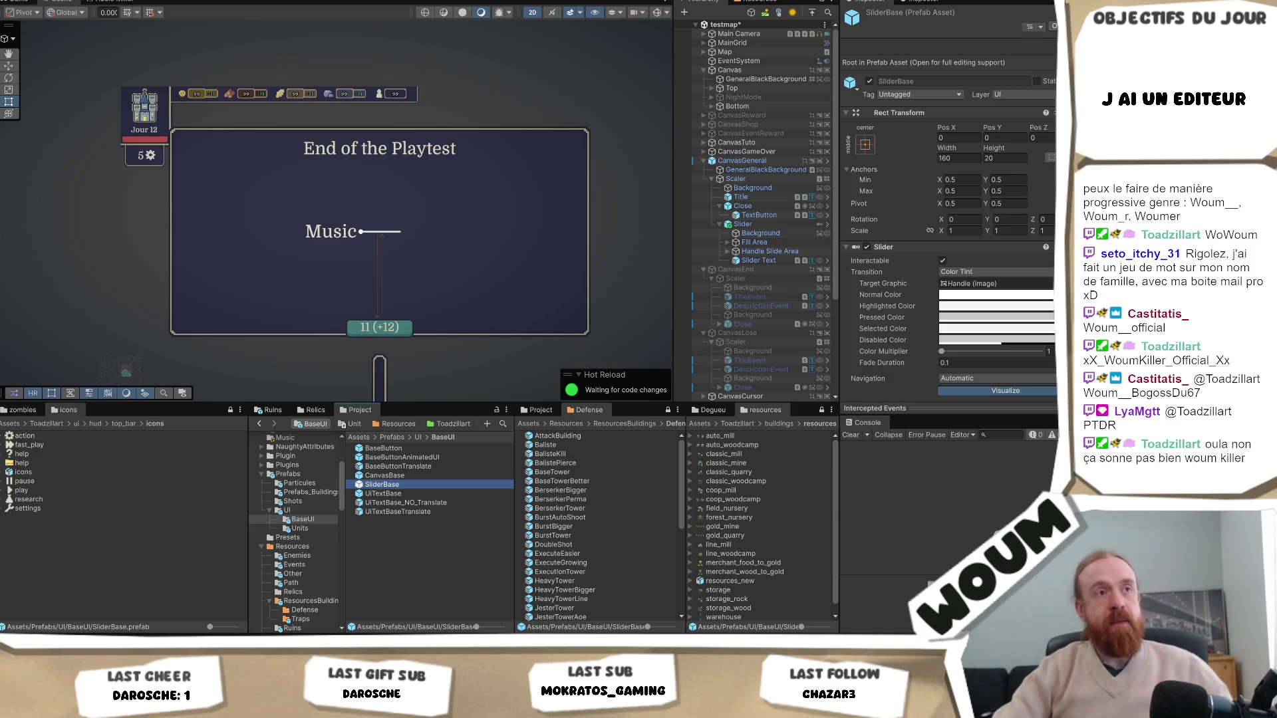
key("alt+Tab")
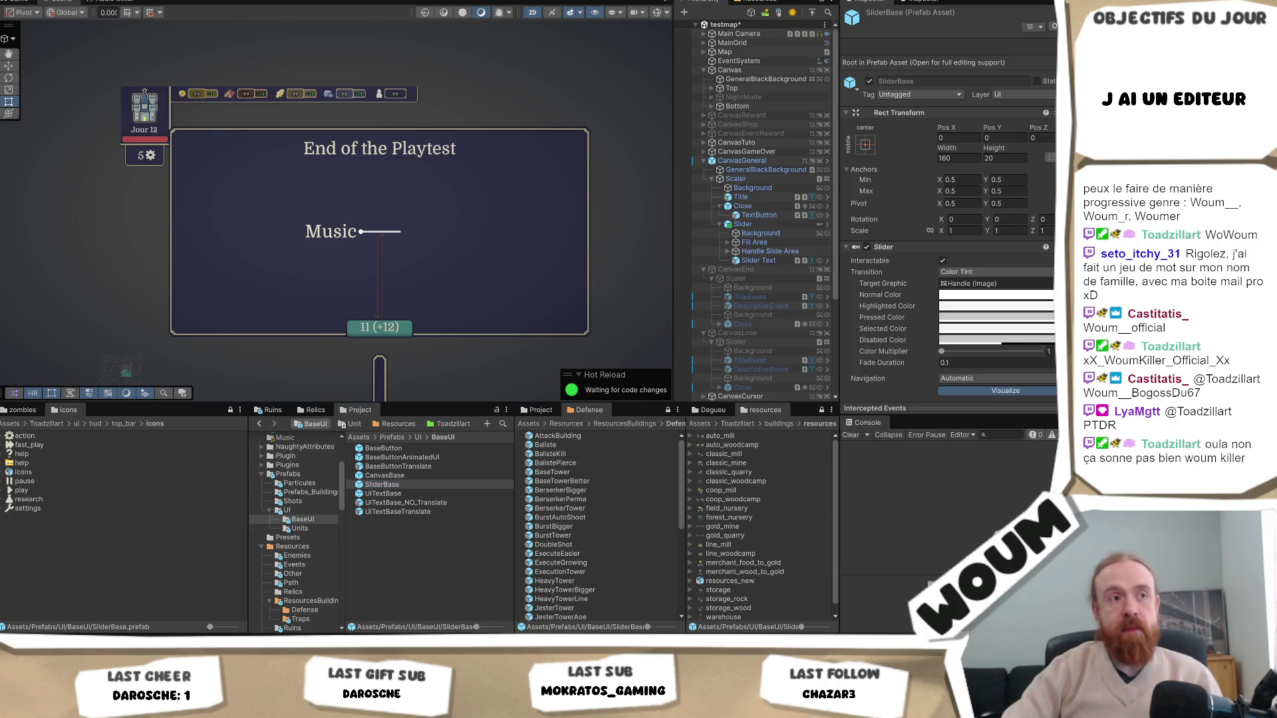
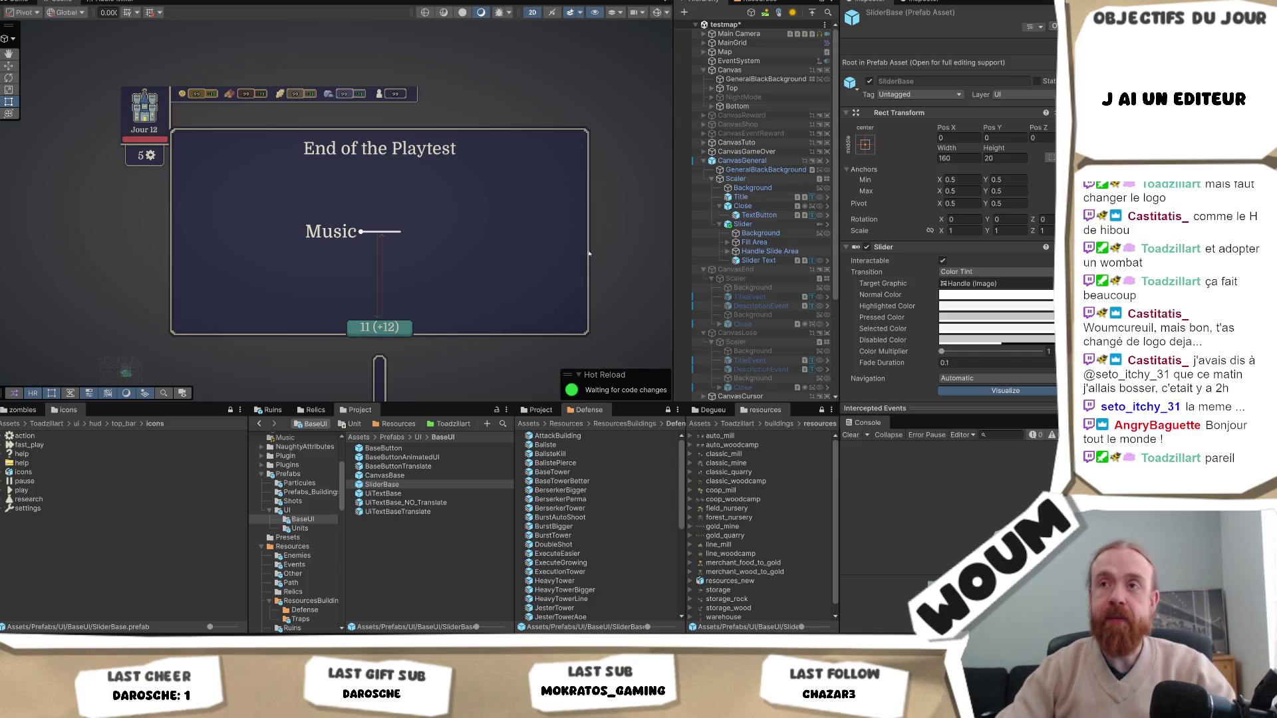
Review the CanvasGeneral Slider's Inspector settings, then expand the MANAGERS group in the Hierarchy
left_click(743, 224)
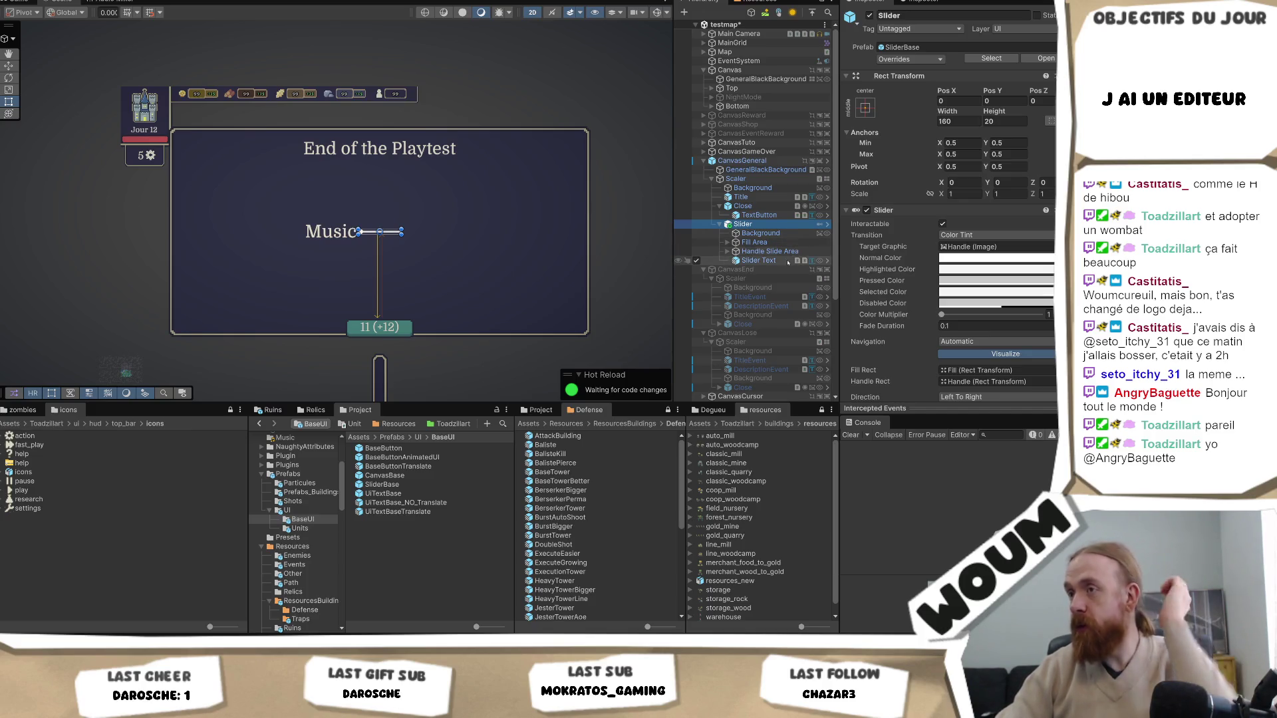
scroll(976, 315, "down", 5)
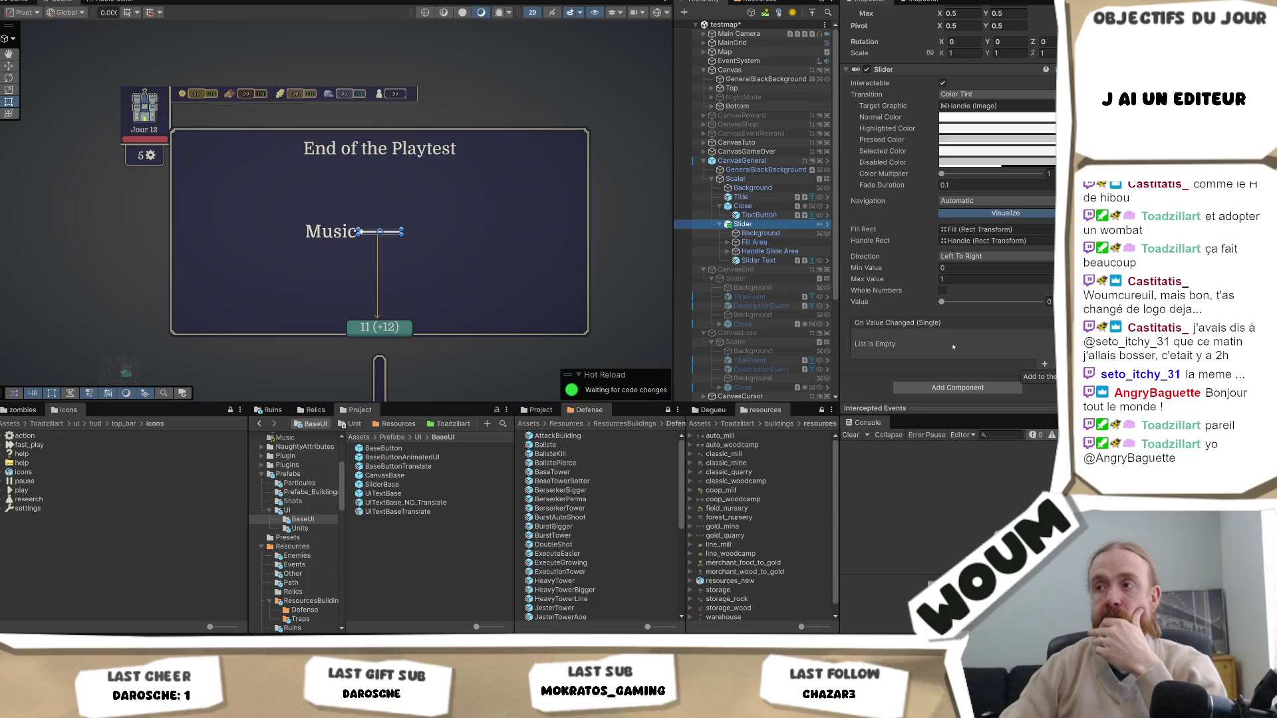
scroll(769, 308, "down", 5)
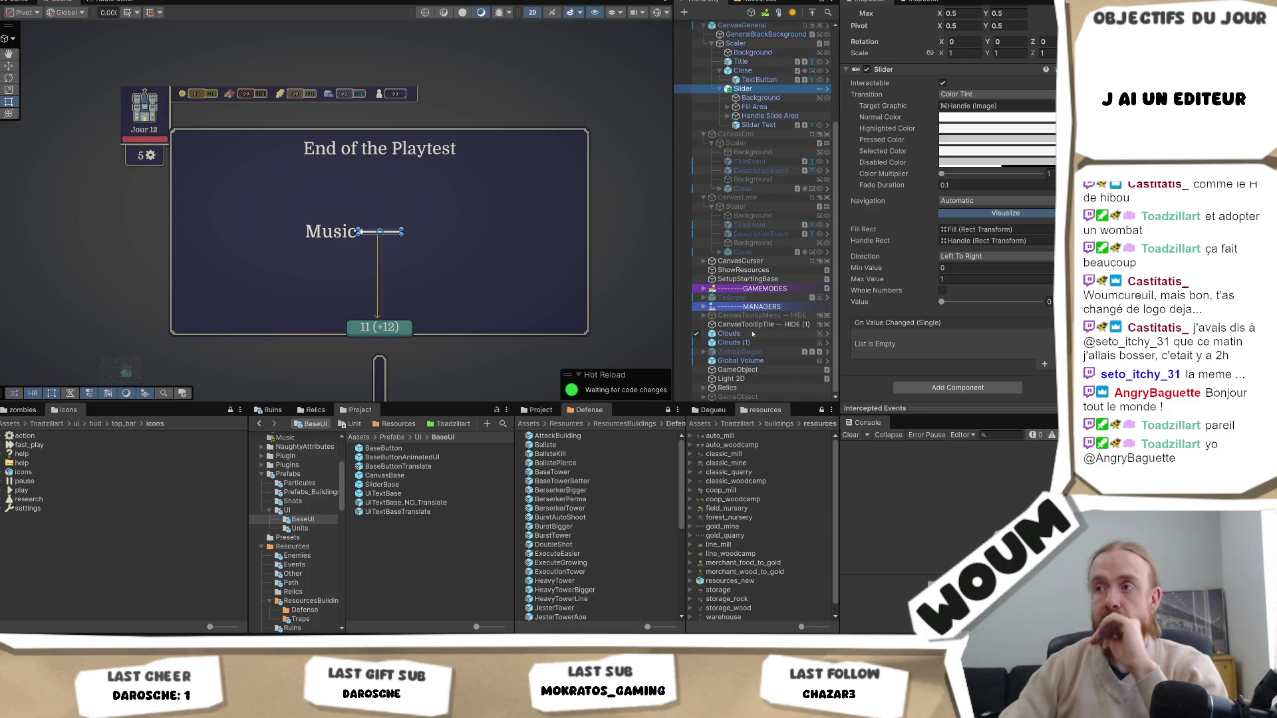
left_click(703, 308)
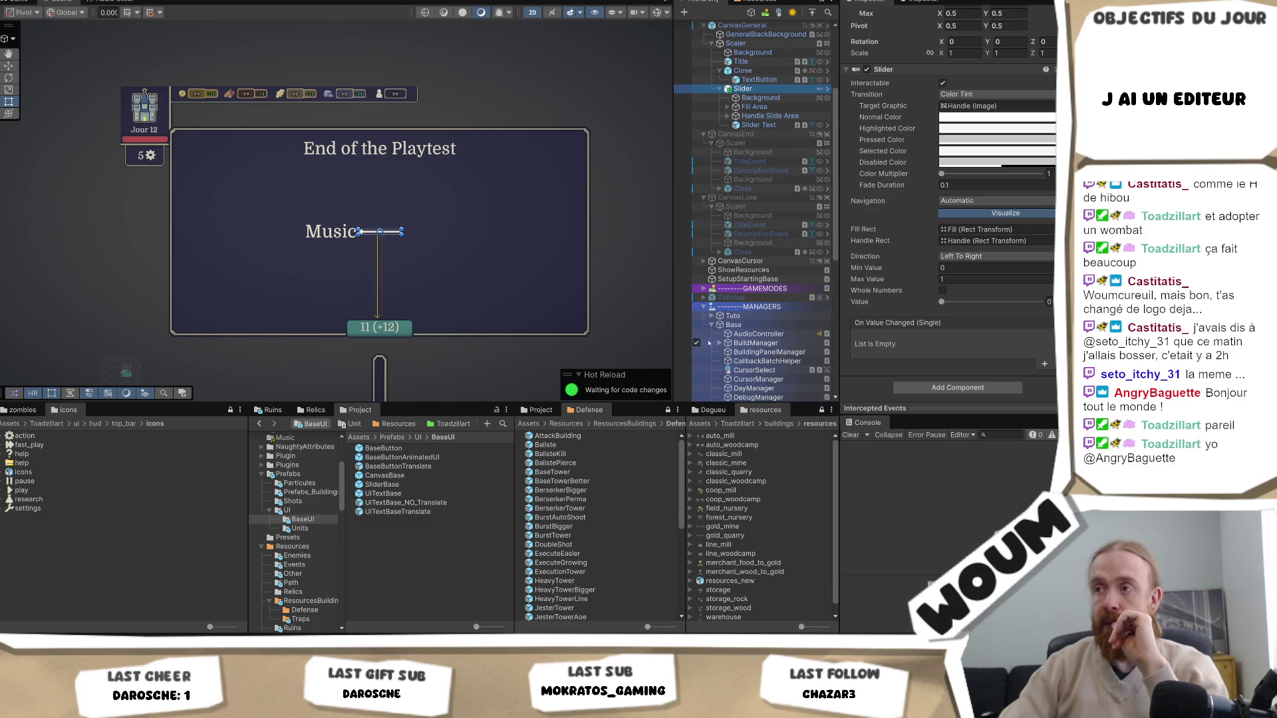
Start a search in the Project window's assets browser
scroll(792, 357, "down", 7)
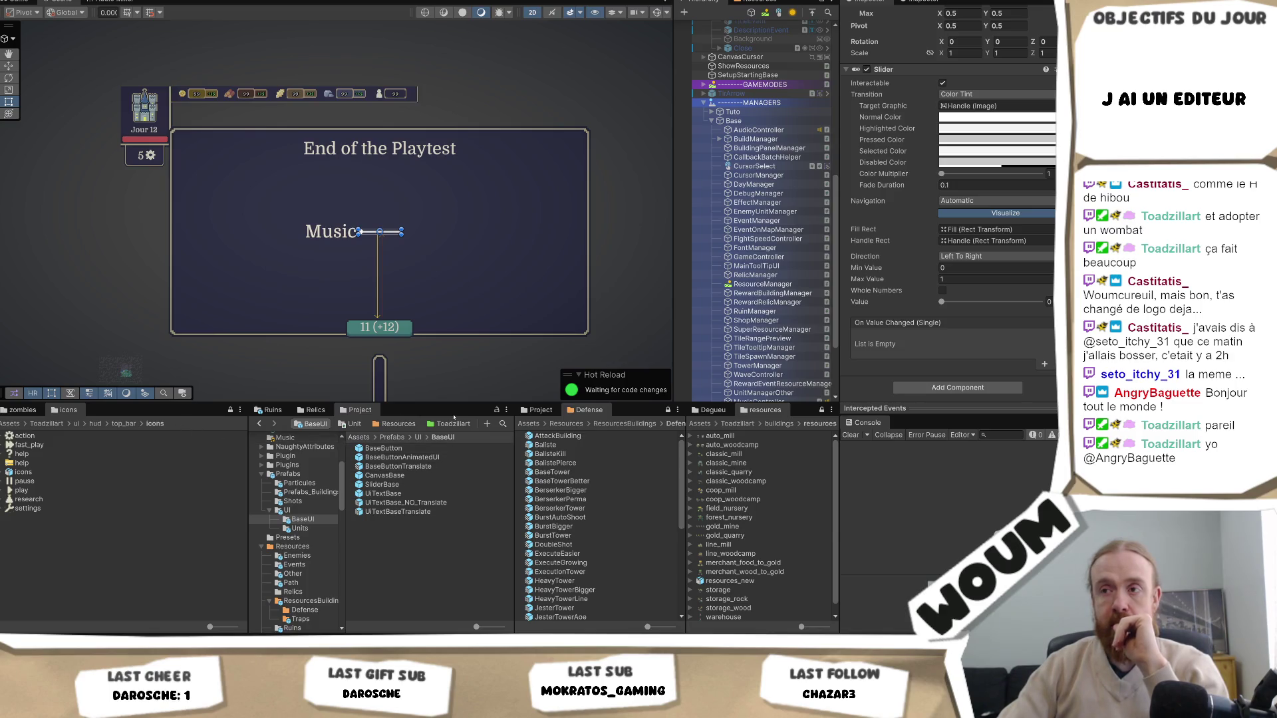
left_click(504, 425)
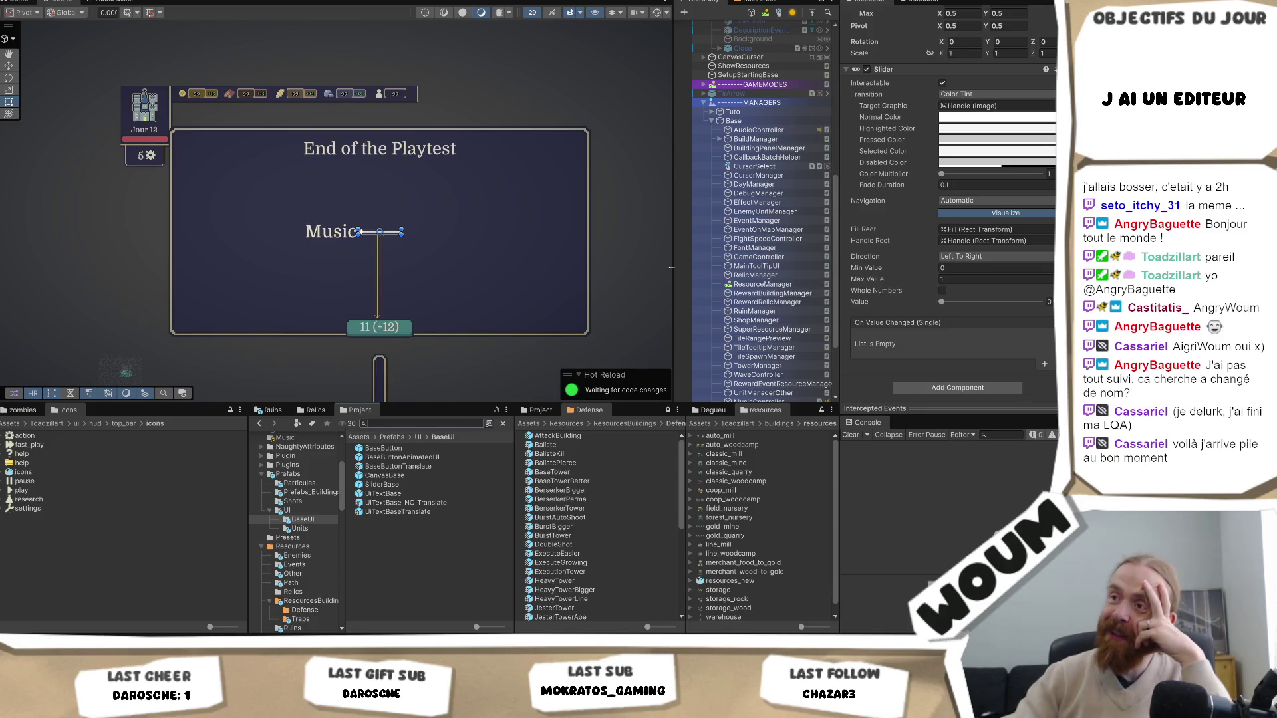
Widen the Hierarchy against the Scene view and deselect the slider object
mouse_move(672, 267)
left_mouse_down()
mouse_move(612, 267)
mouse_move(651, 267)
left_mouse_up()
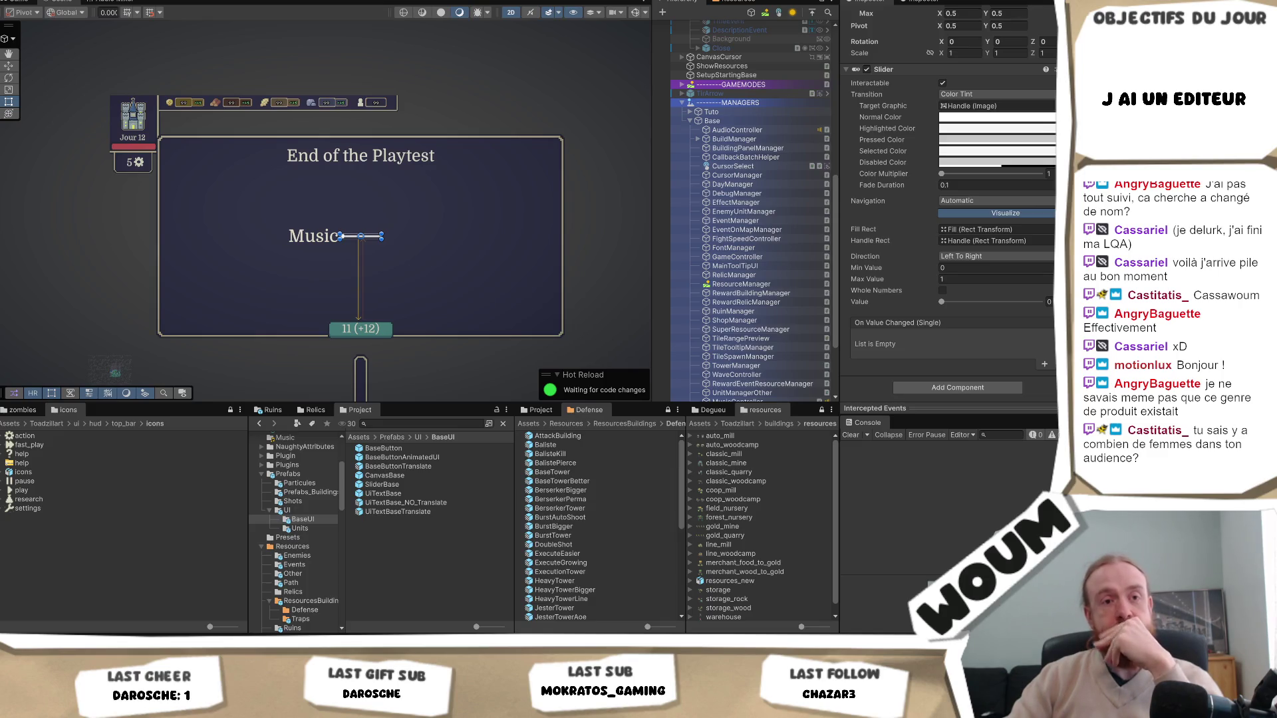
left_click(80, 282)
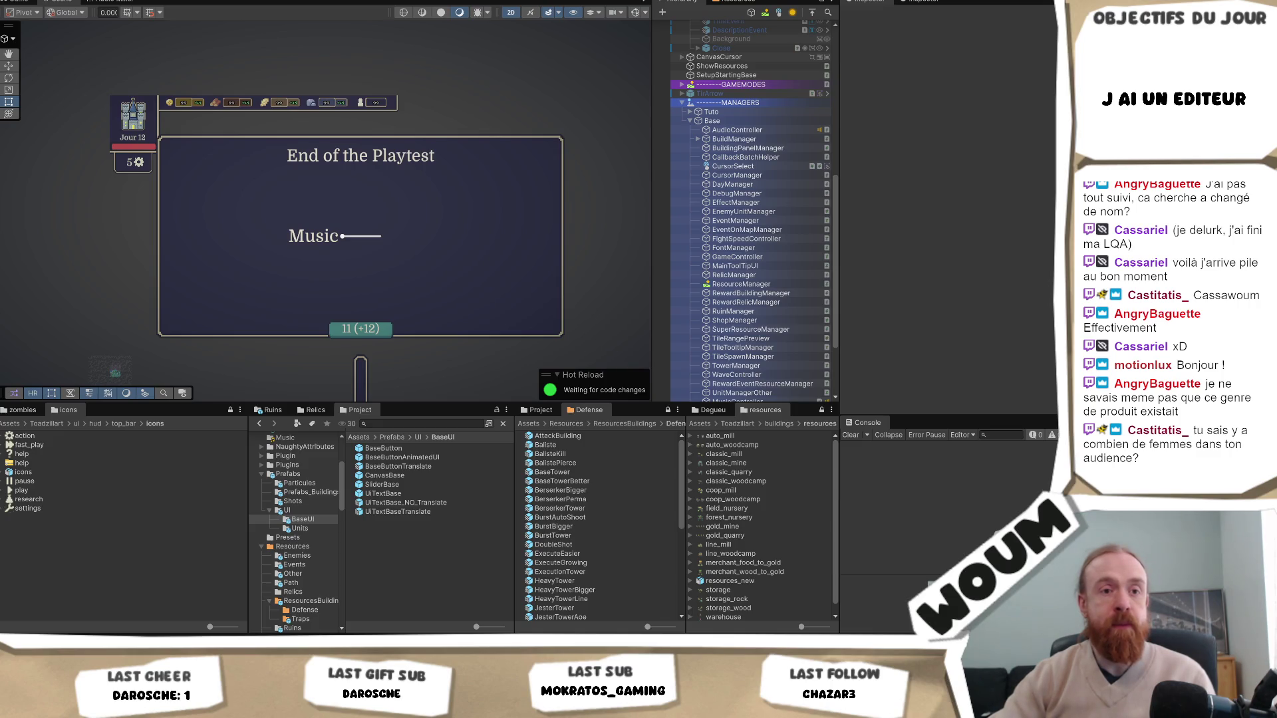
scroll(803, 286, "down", 5)
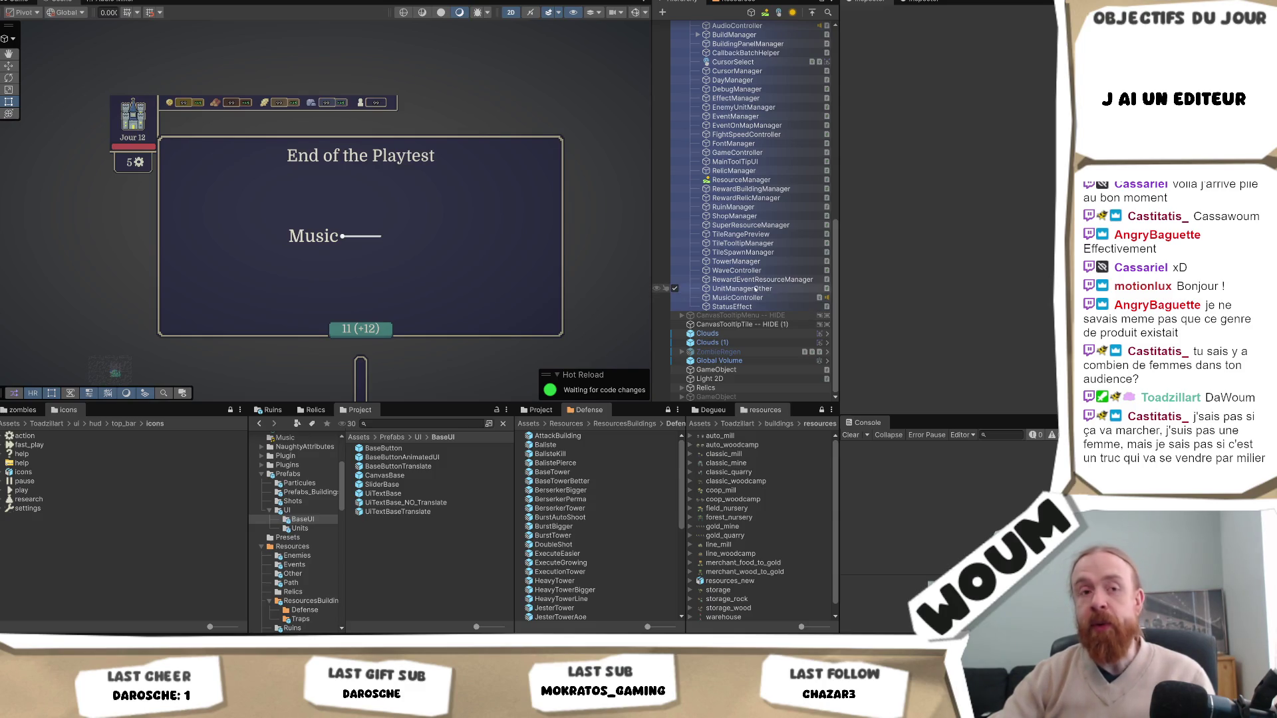
scroll(785, 301, "up", 3)
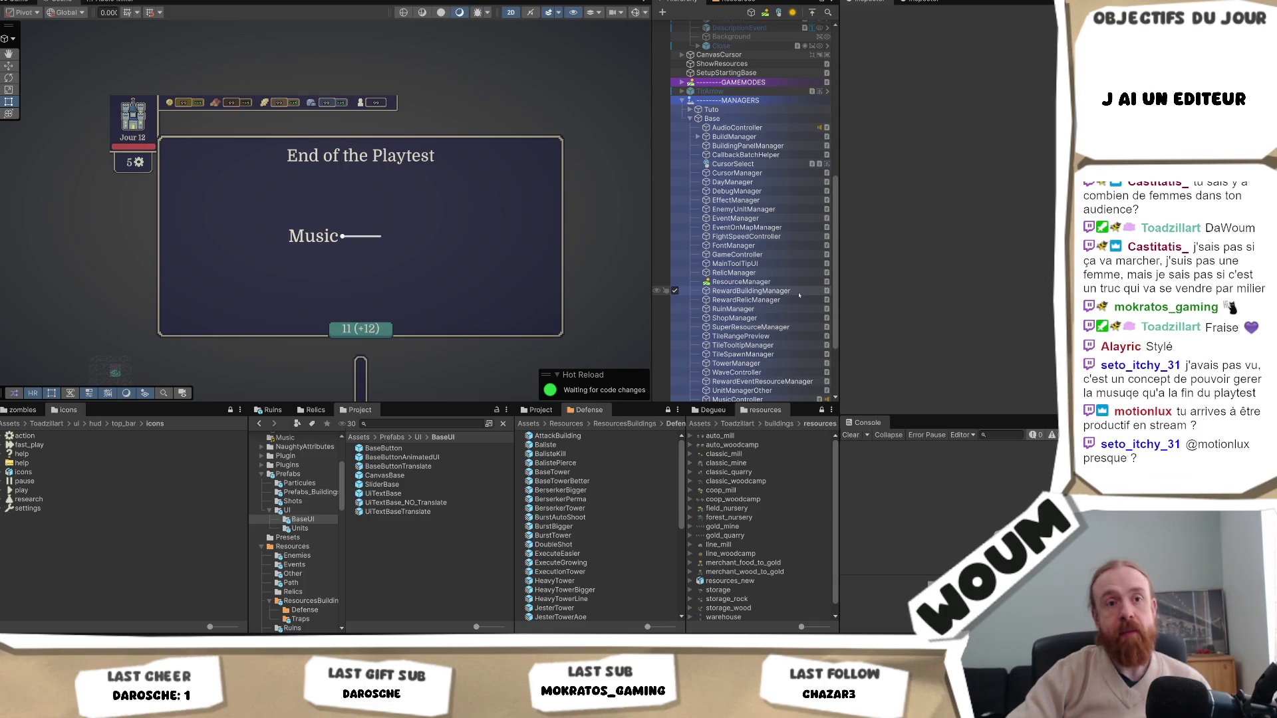
scroll(799, 296, "down", 3)
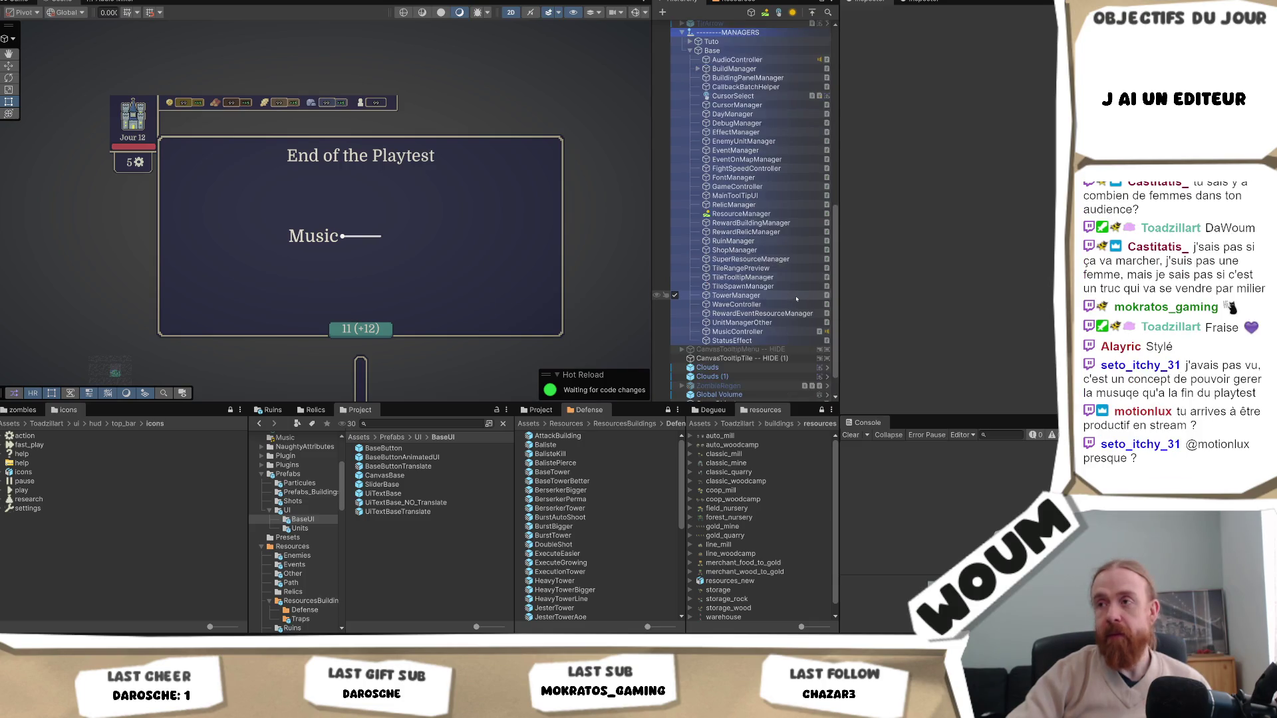
Select MusicController to show its Transform, Audio Source and Music Controller components
left_click(794, 331)
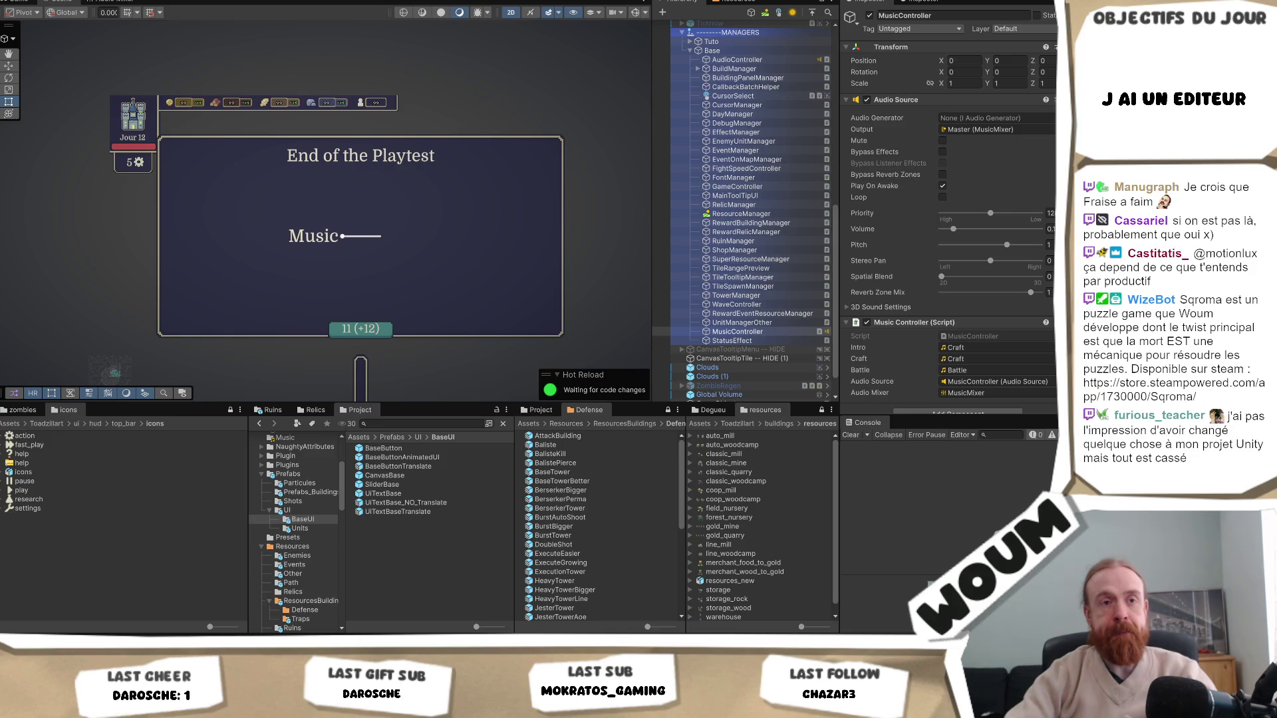
Deselect MusicController by clicking empty space in the Hierarchy
left_click(419, 253)
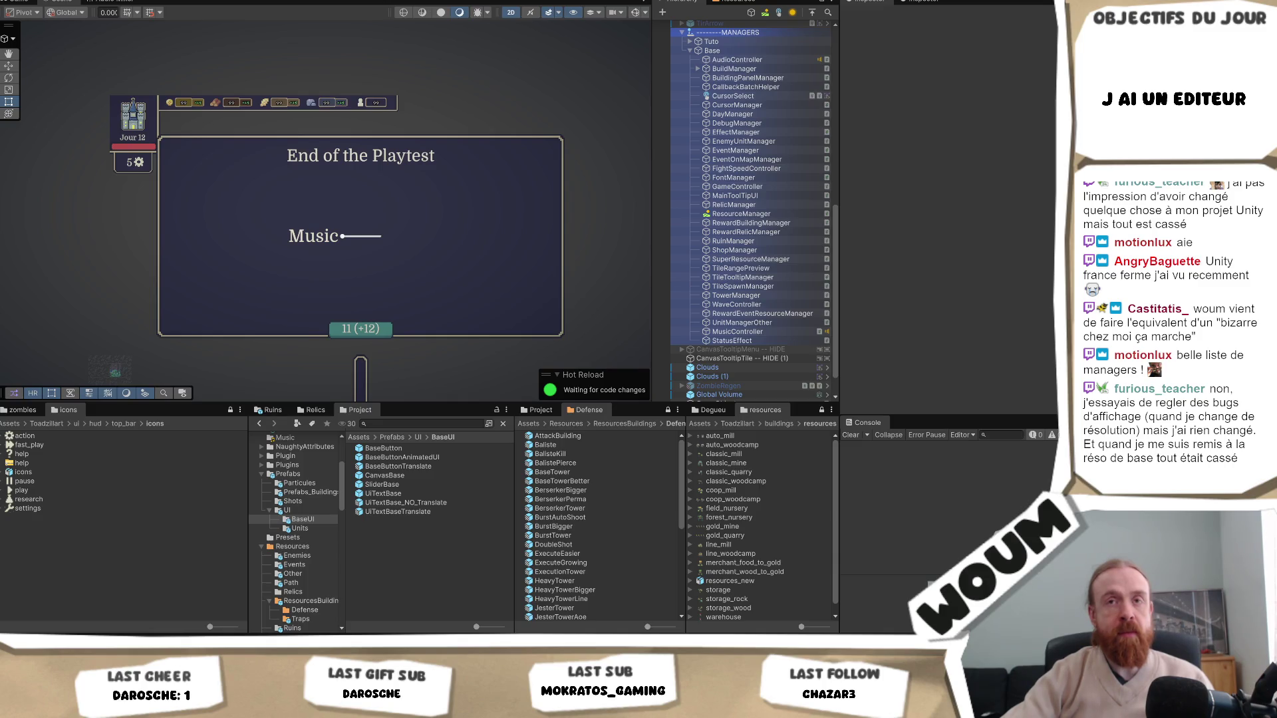
Show the End of the Playtest panel in the Game view at 16:9 Aspect
left_click(27, 2)
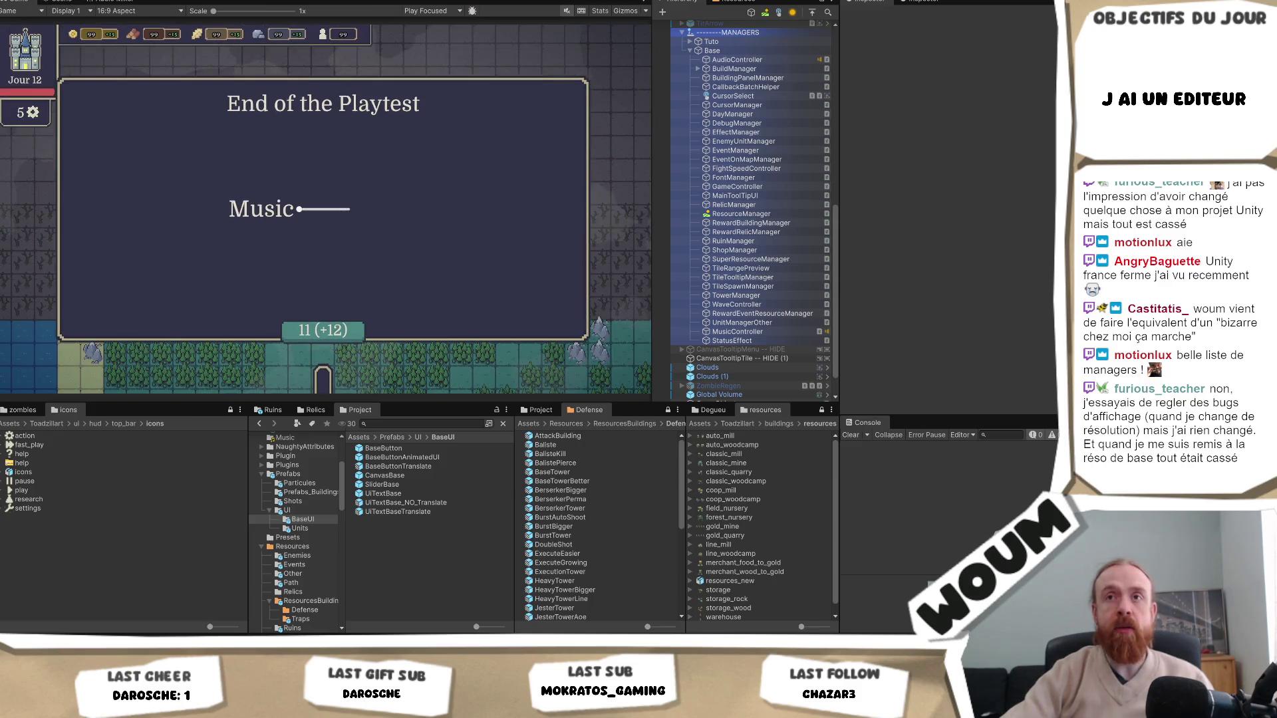
left_click(135, 11)
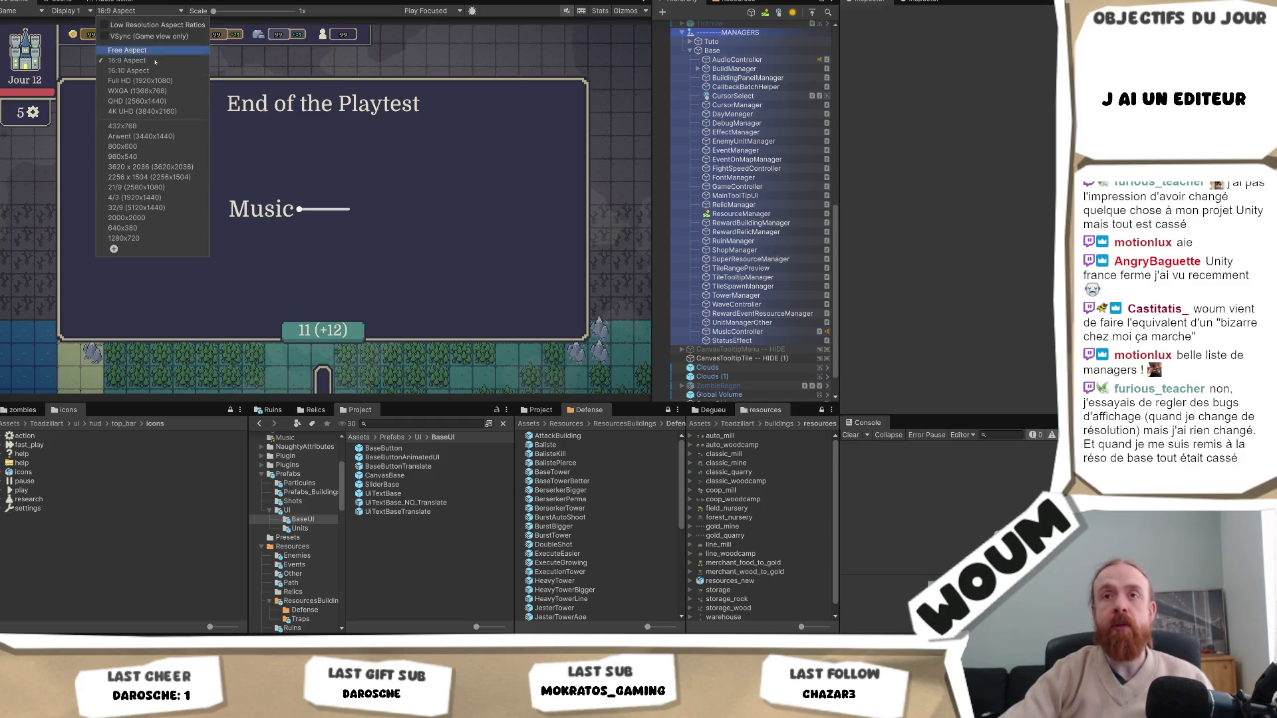
left_click(182, 2)
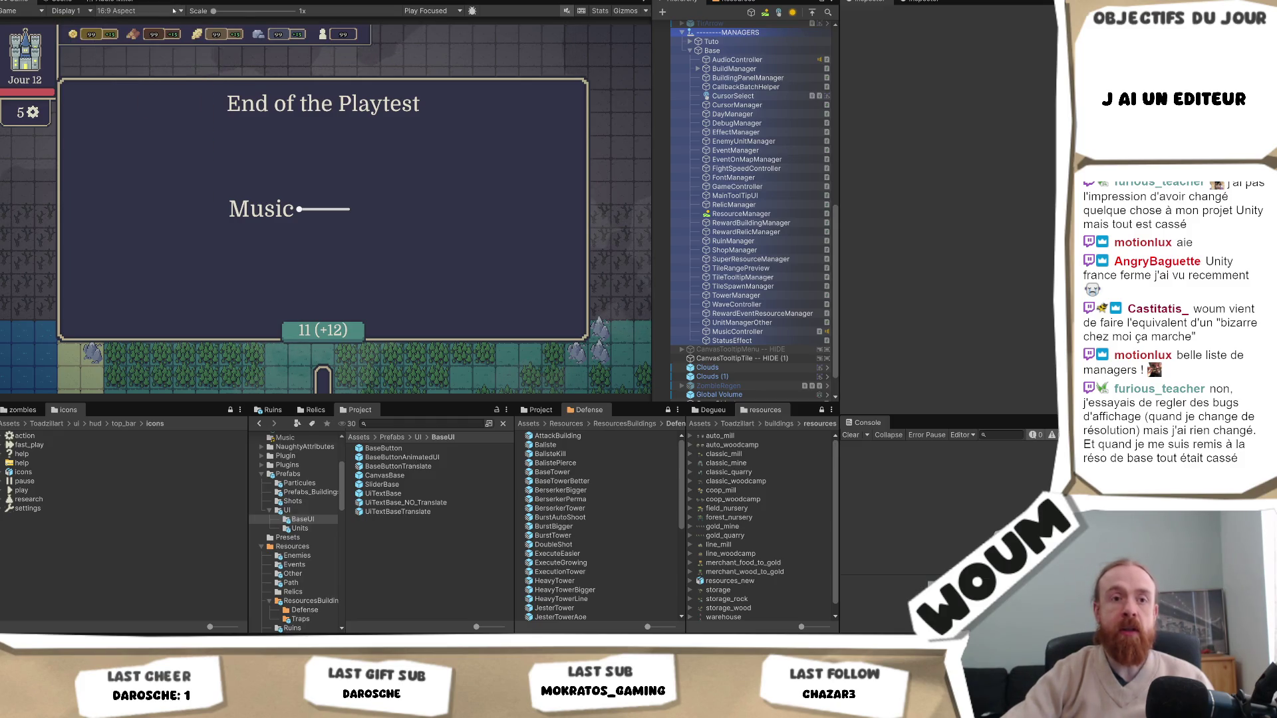